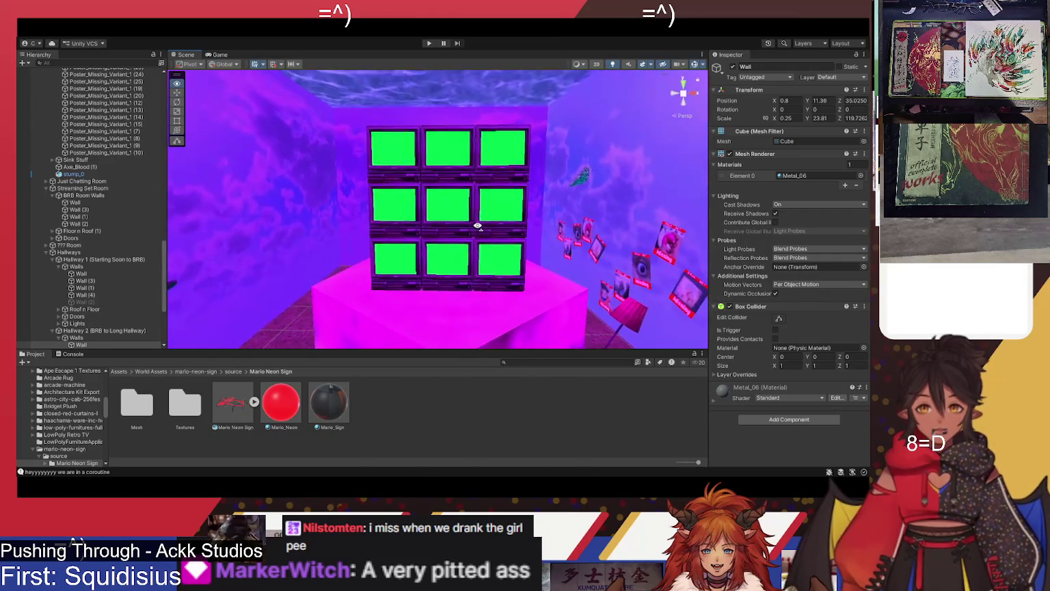
# Fly the Scene view from the green-screen TV wall past the poster wall and door into the stairs hallway.
pyautogui.moveTo(474, 222)
pyautogui.mouseDown()
pyautogui.moveTo(344, 195)
pyautogui.moveTo(493, 230)
pyautogui.moveTo(512, 284)
pyautogui.moveTo(527, 274)
pyautogui.mouseUp()
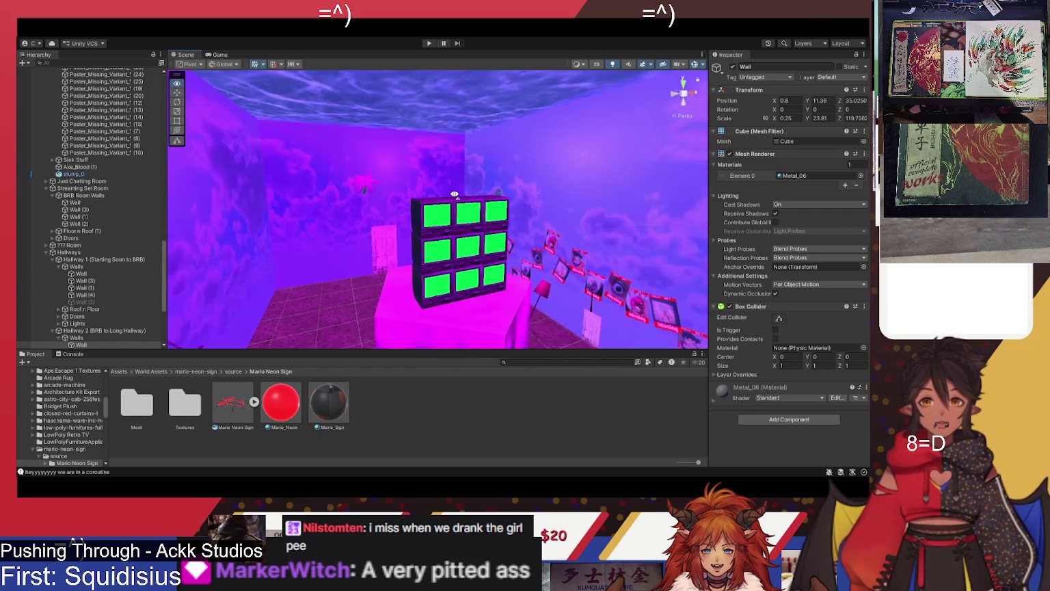
pyautogui.moveTo(426, 203)
pyautogui.mouseDown()
pyautogui.moveTo(348, 262)
pyautogui.moveTo(545, 292)
pyautogui.mouseUp()
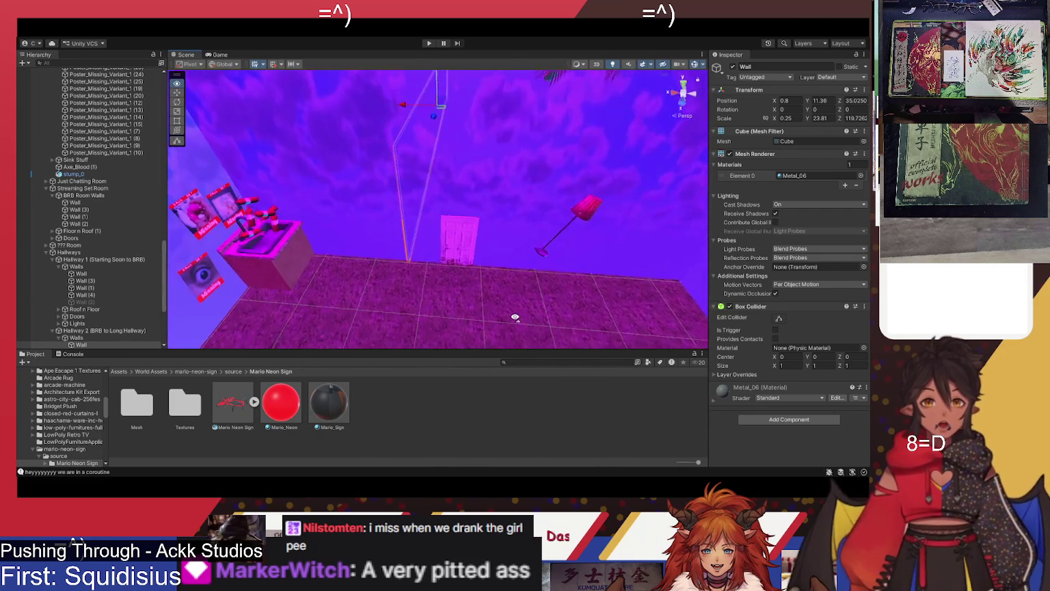
pyautogui.moveTo(518, 327)
pyautogui.mouseDown()
pyautogui.moveTo(542, 314)
pyautogui.moveTo(534, 322)
pyautogui.mouseUp()
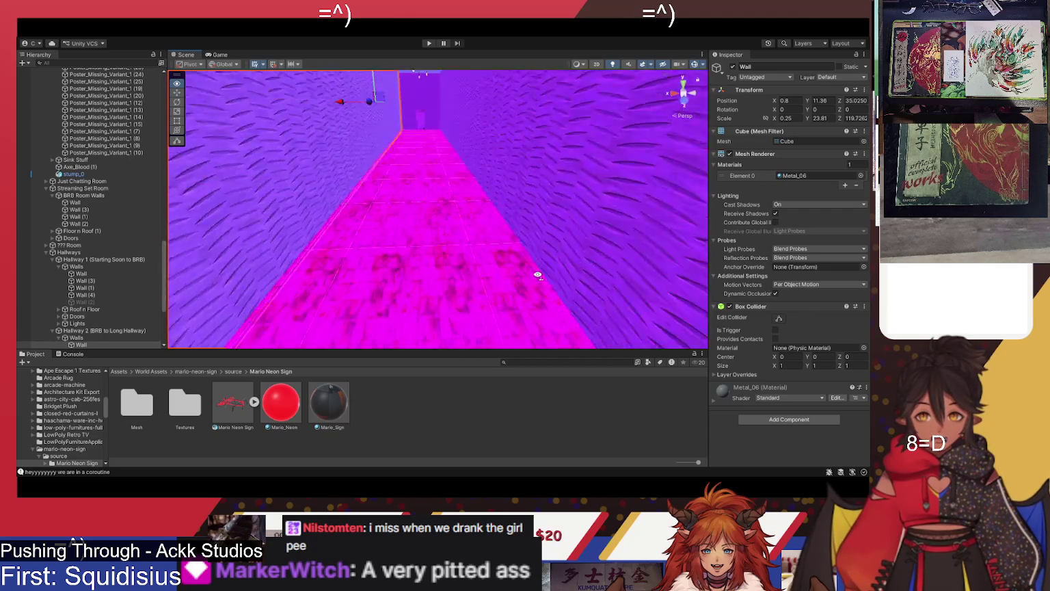
pyautogui.moveTo(534, 223)
pyautogui.mouseDown()
pyautogui.moveTo(511, 223)
pyautogui.moveTo(547, 216)
pyautogui.moveTo(442, 226)
pyautogui.moveTo(464, 225)
pyautogui.moveTo(476, 151)
pyautogui.mouseUp()
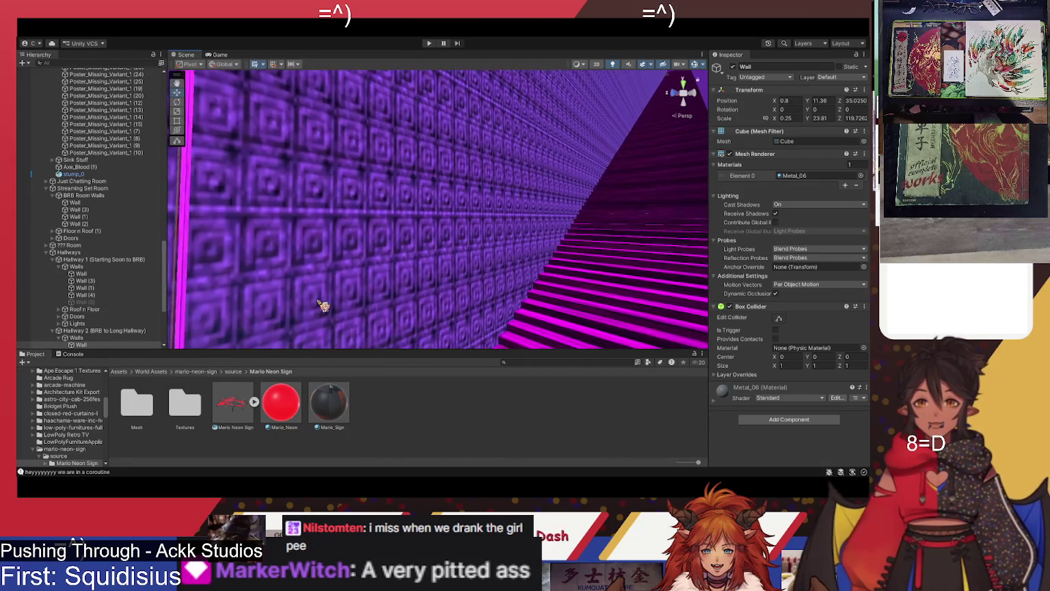
# Select hallway wall Wall_3x3 (3) and orbit steeply around the purple wall.
pyautogui.click(321, 307)
pyautogui.moveTo(448, 258); pyautogui.dragTo(363, 269)
pyautogui.scroll(3, 363, 270)
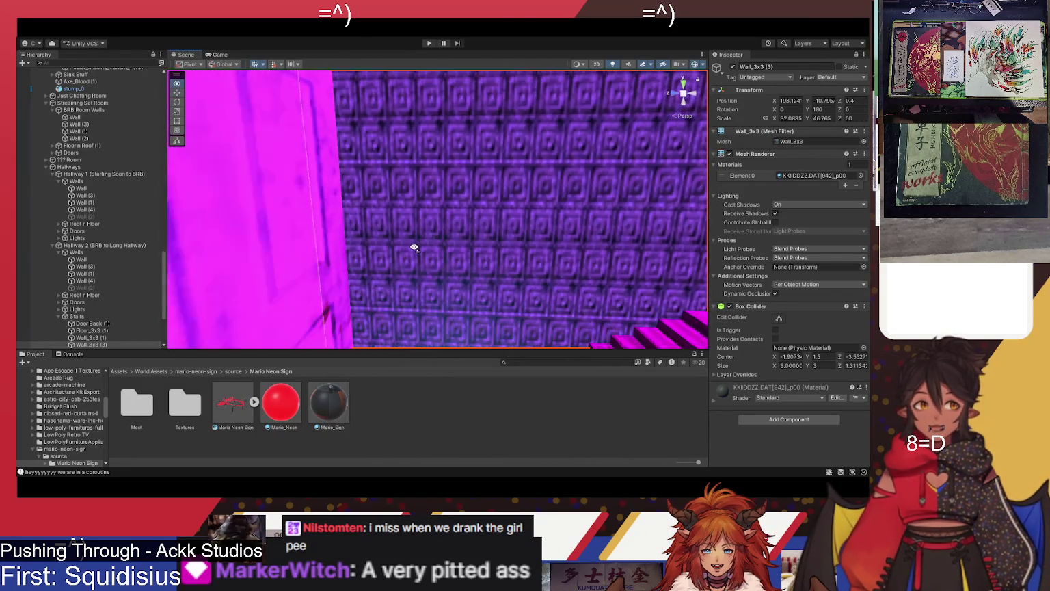
pyautogui.moveTo(444, 274)
pyautogui.mouseDown()
pyautogui.moveTo(445, 202)
pyautogui.moveTo(417, 155)
pyautogui.moveTo(518, 171)
pyautogui.mouseUp()
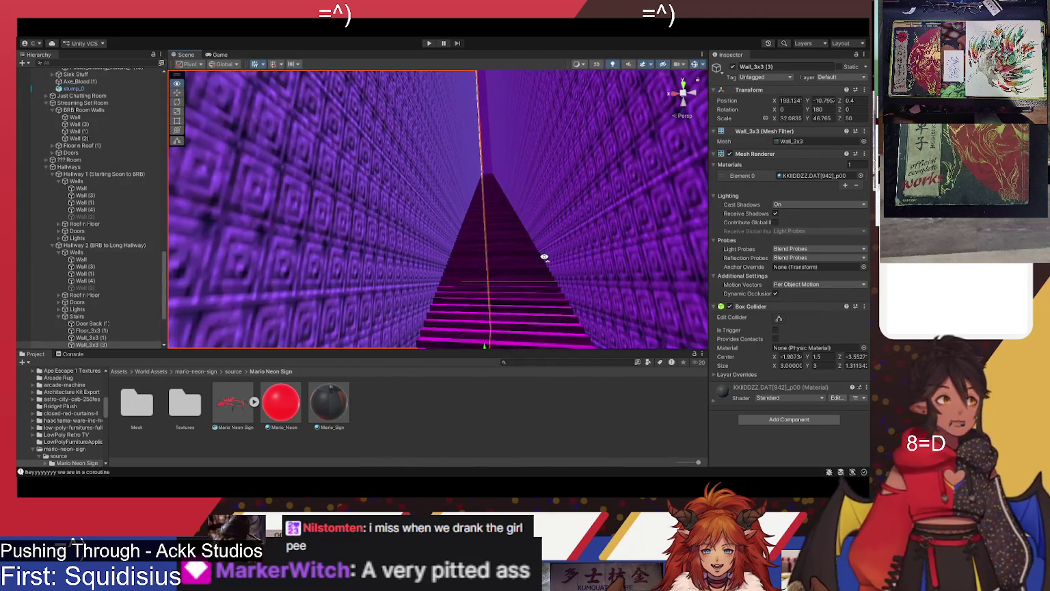
pyautogui.moveTo(553, 227); pyautogui.dragTo(586, 197)
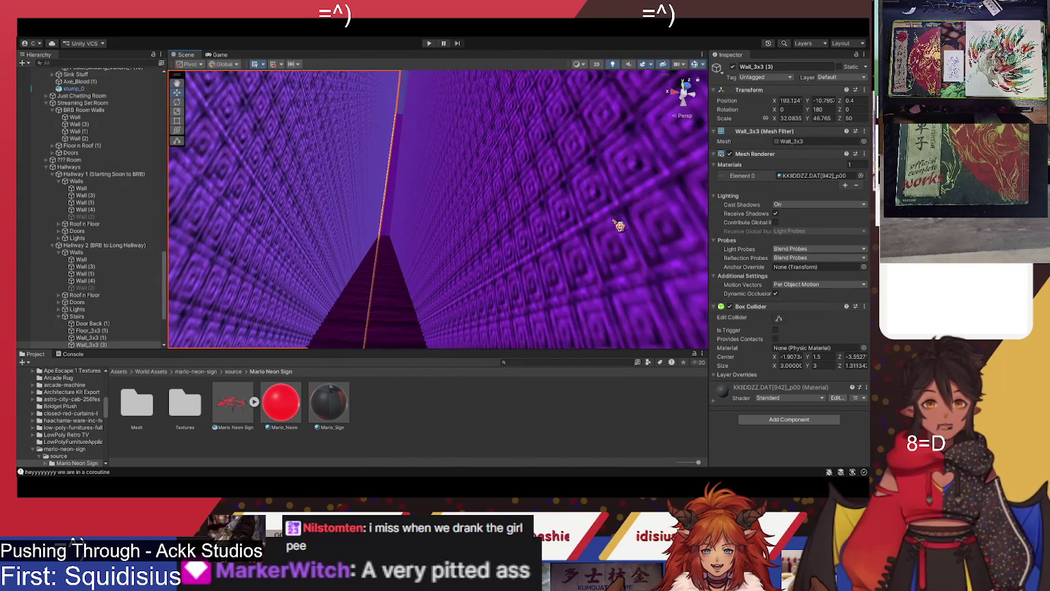
# Select the opposite wall Wall_3x3 (1) and pull back to see the staircase and hallway walls.
pyautogui.click(611, 230)
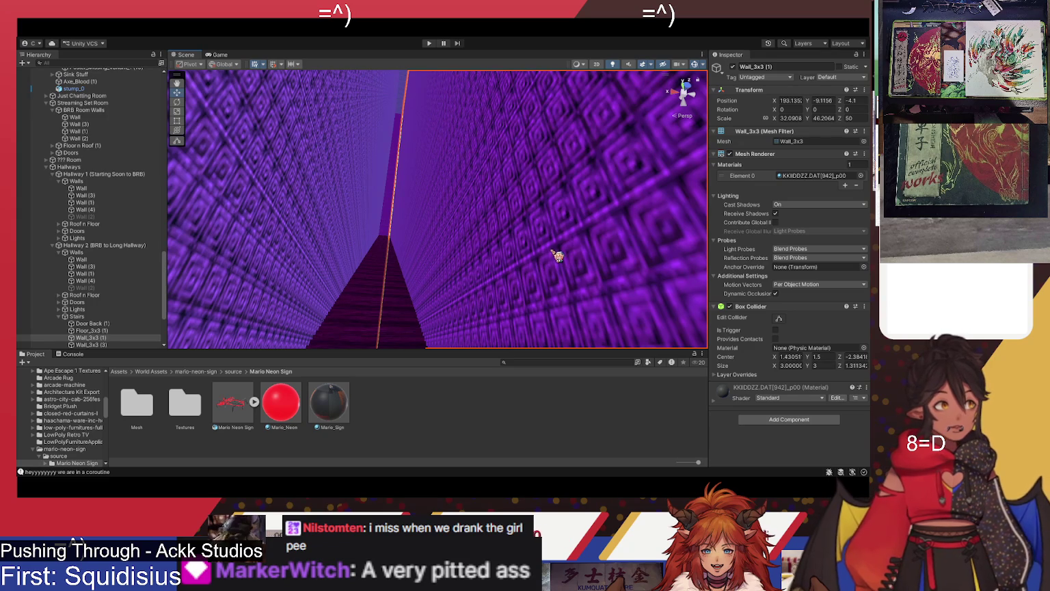
pyautogui.moveTo(500, 230)
pyautogui.mouseDown()
pyautogui.moveTo(511, 333)
pyautogui.moveTo(511, 241)
pyautogui.moveTo(500, 227)
pyautogui.mouseUp()
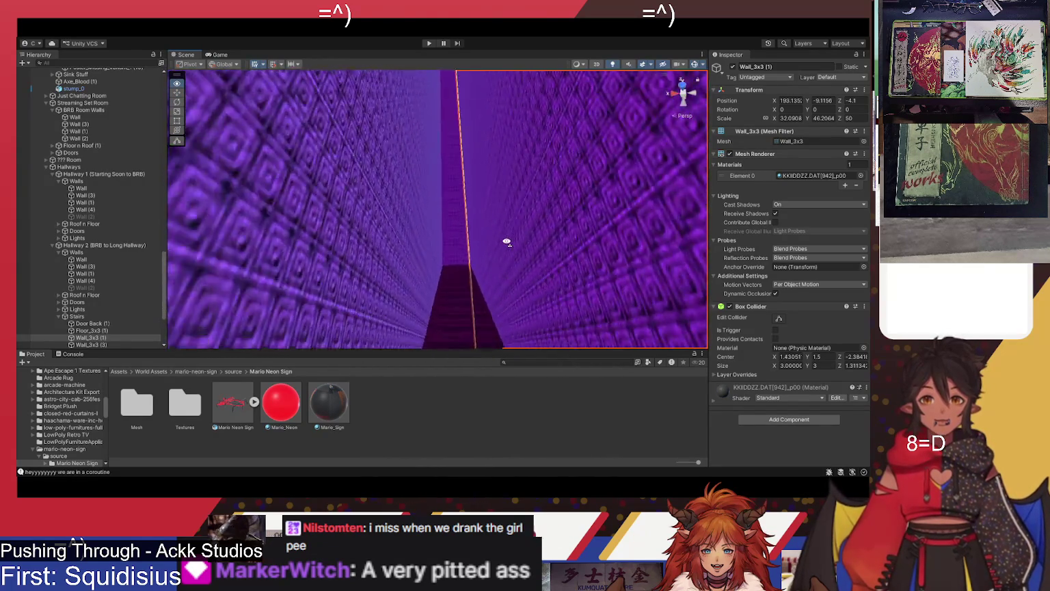
pyautogui.moveTo(518, 329); pyautogui.dragTo(488, 290)
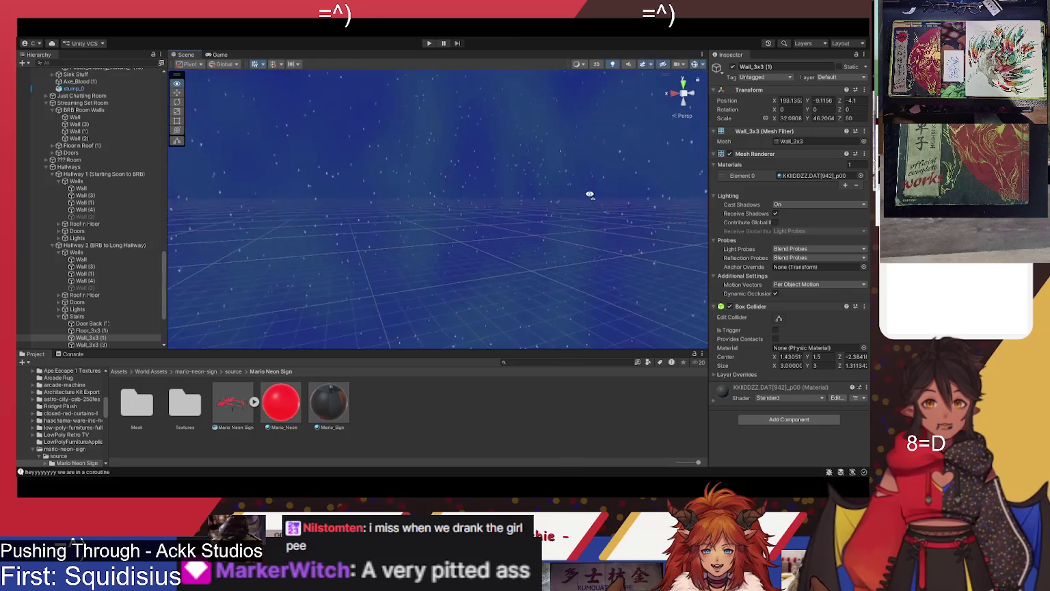
# Frame Wall_3x3 (1) with F, travel down the corridor to the door, then fly out into the TV room.
pyautogui.press('f')
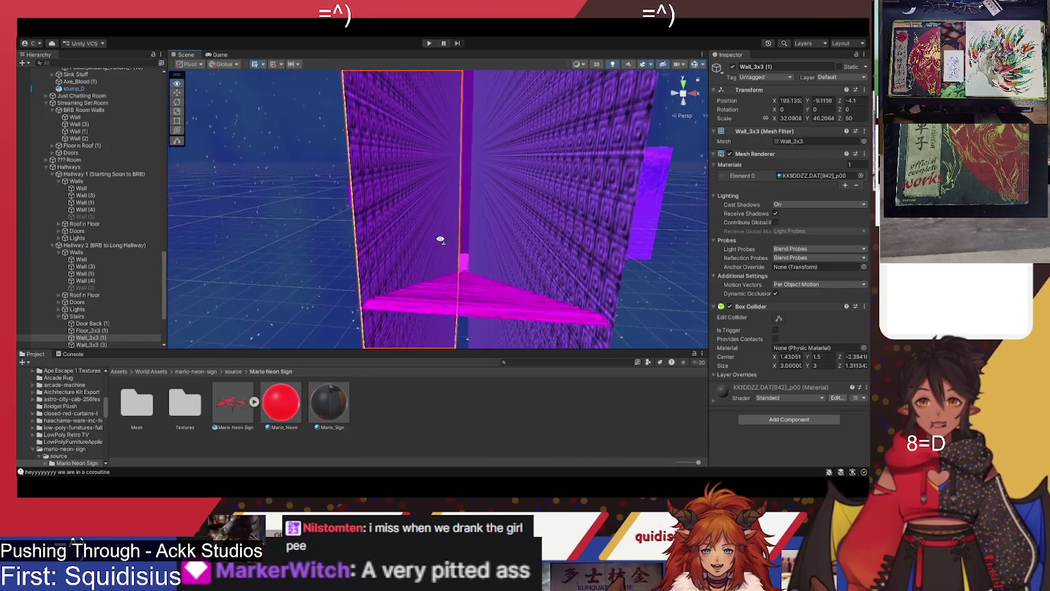
pyautogui.scroll(5, 441, 240)
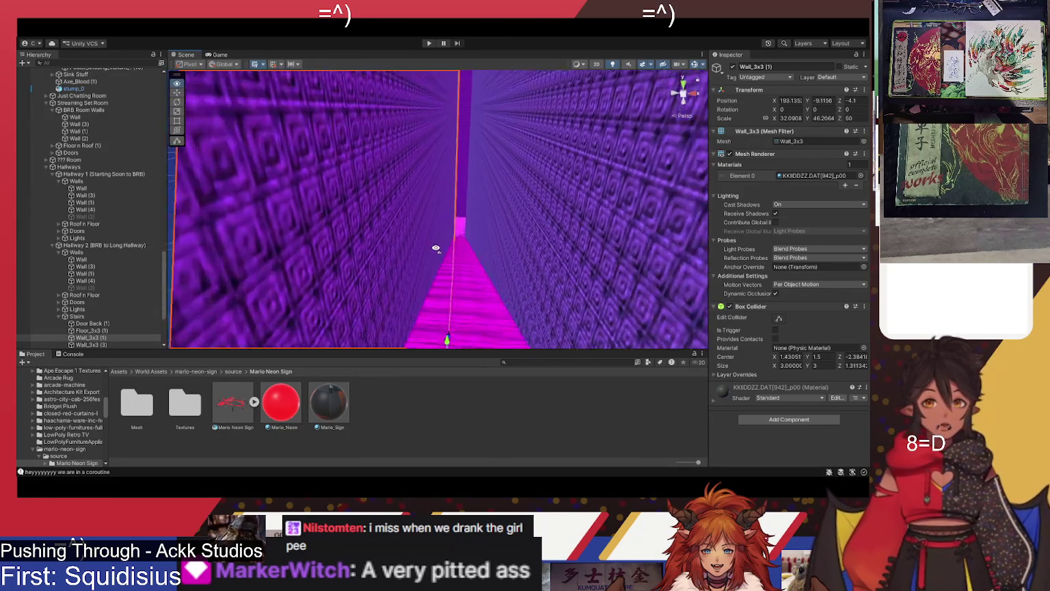
pyautogui.moveTo(447, 253)
pyautogui.mouseDown()
pyautogui.moveTo(443, 277)
pyautogui.moveTo(436, 246)
pyautogui.moveTo(456, 244)
pyautogui.mouseUp()
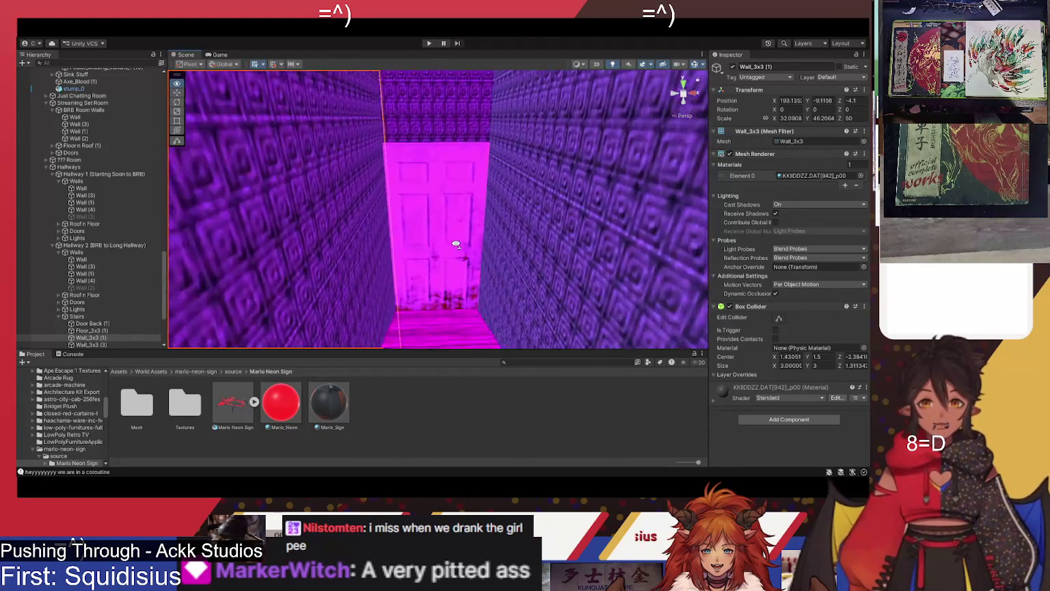
pyautogui.scroll(3, 456, 244)
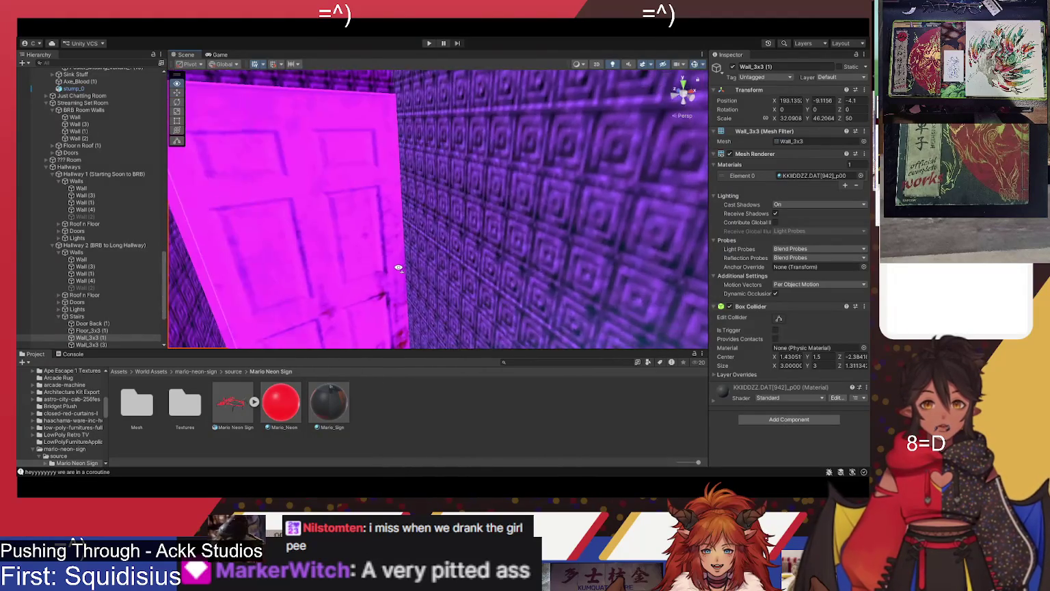
pyautogui.moveTo(346, 294)
pyautogui.mouseDown()
pyautogui.moveTo(328, 237)
pyautogui.moveTo(411, 225)
pyautogui.moveTo(410, 198)
pyautogui.moveTo(387, 205)
pyautogui.mouseUp()
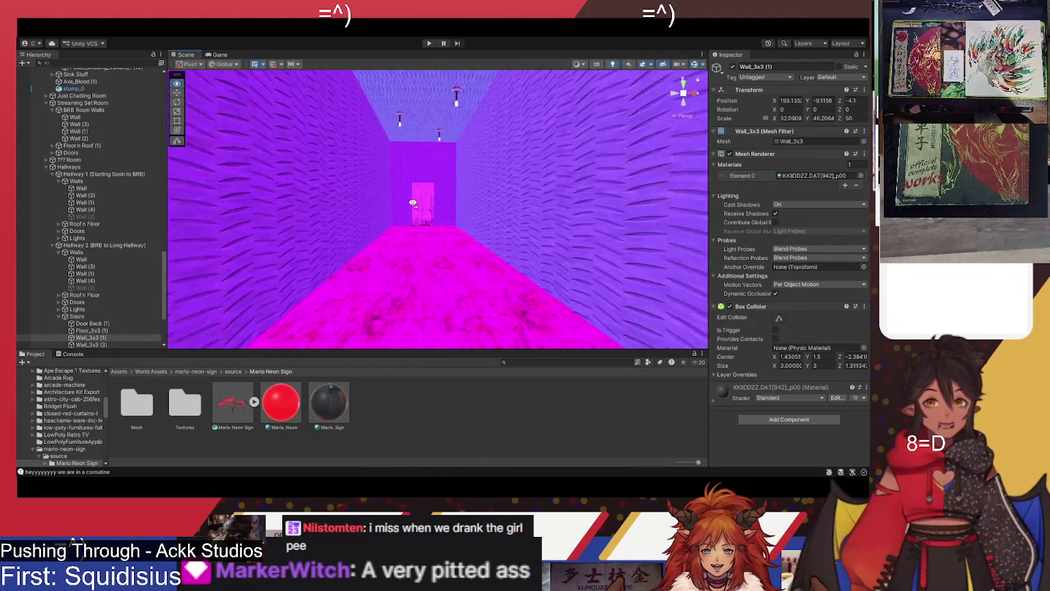
pyautogui.moveTo(388, 210)
pyautogui.mouseDown()
pyautogui.moveTo(399, 195)
pyautogui.moveTo(525, 235)
pyautogui.moveTo(540, 263)
pyautogui.mouseUp()
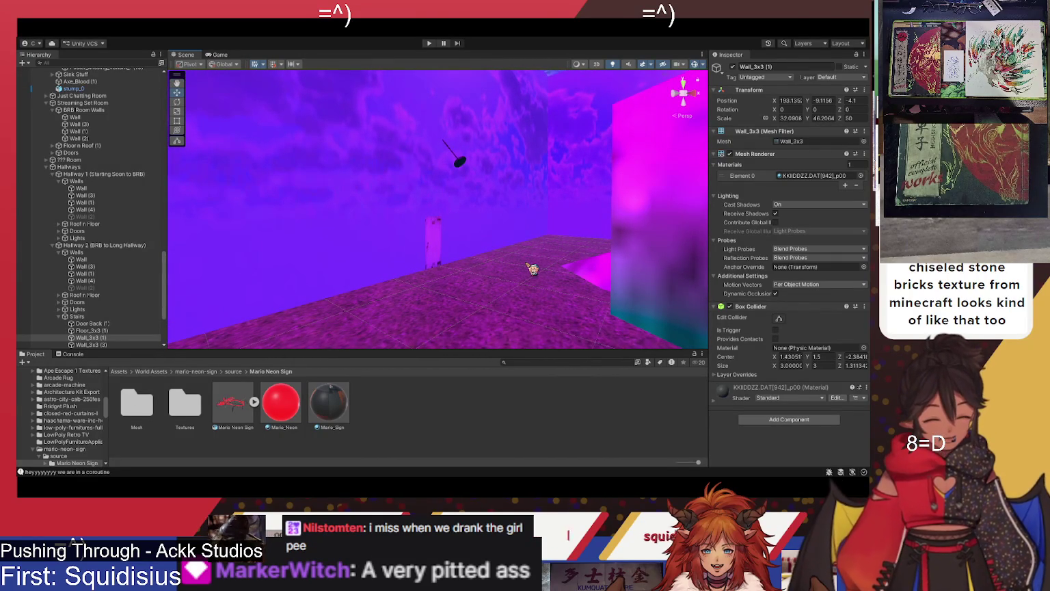
pyautogui.moveTo(532, 268)
pyautogui.mouseDown()
pyautogui.moveTo(507, 253)
pyautogui.moveTo(524, 275)
pyautogui.moveTo(404, 258)
pyautogui.moveTo(443, 266)
pyautogui.moveTo(295, 269)
pyautogui.moveTo(436, 251)
pyautogui.moveTo(609, 248)
pyautogui.mouseUp()
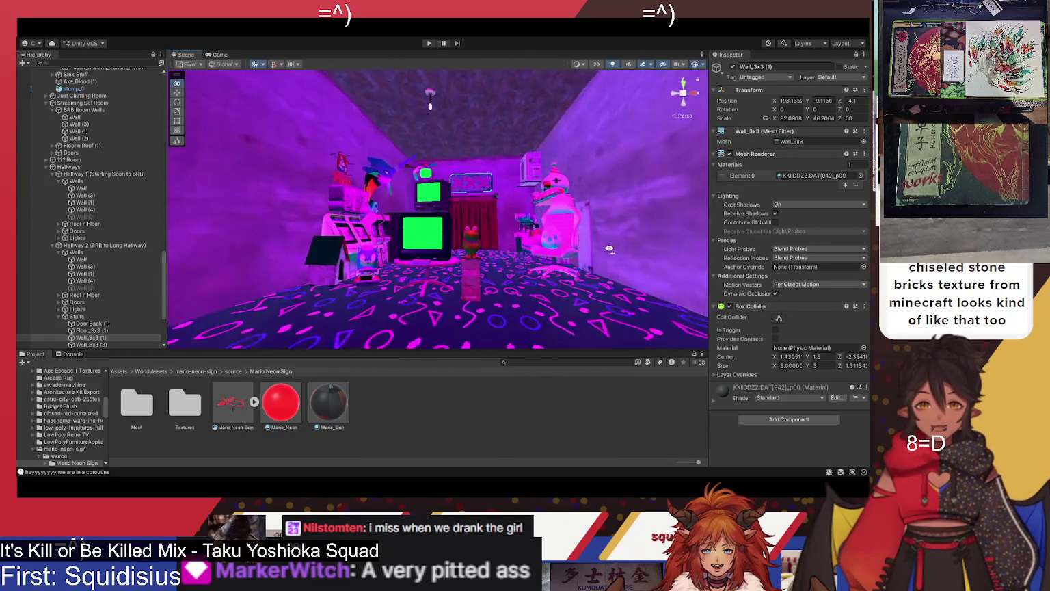
# Orbit around the TV and arcade area, then turn toward the pink couch, gaming chair and locker.
pyautogui.scroll(5, 609, 249)
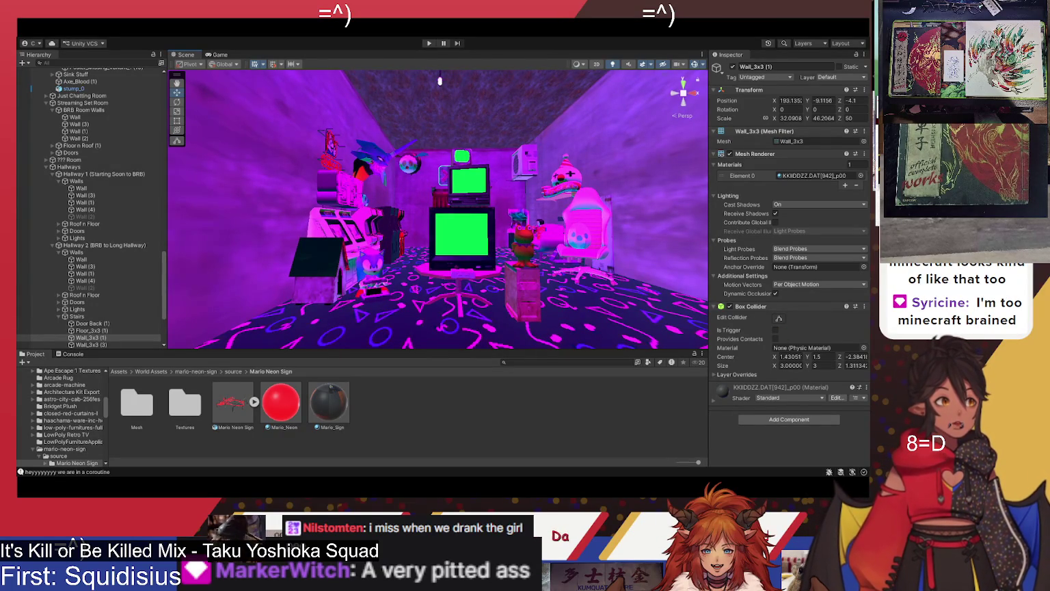
pyautogui.moveTo(482, 250)
pyautogui.mouseDown()
pyautogui.moveTo(491, 262)
pyautogui.moveTo(512, 259)
pyautogui.mouseUp()
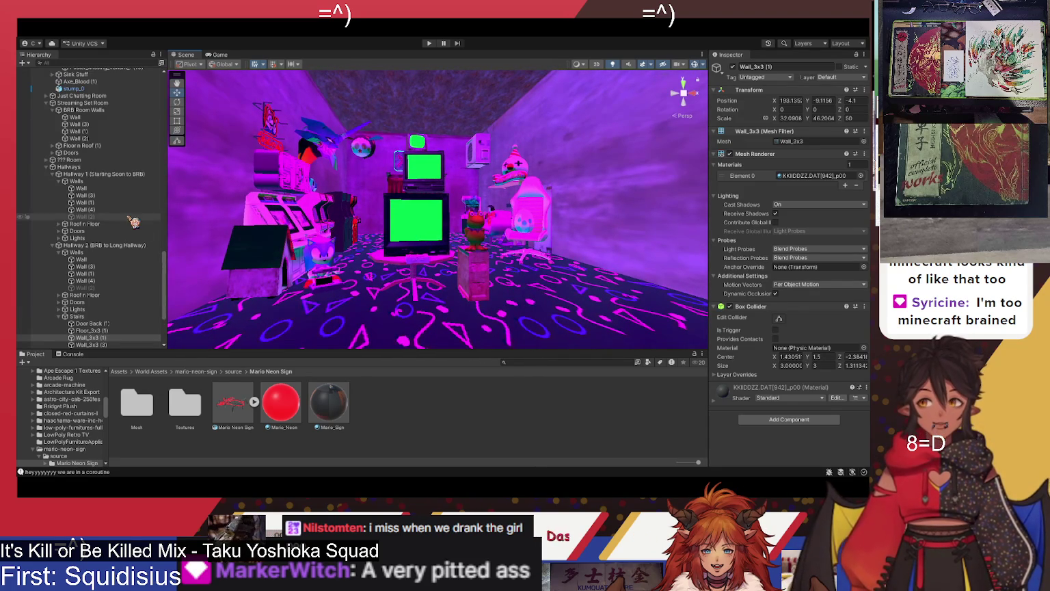
pyautogui.scroll(10, 128, 214)
pyautogui.scroll(-12, 127, 214)
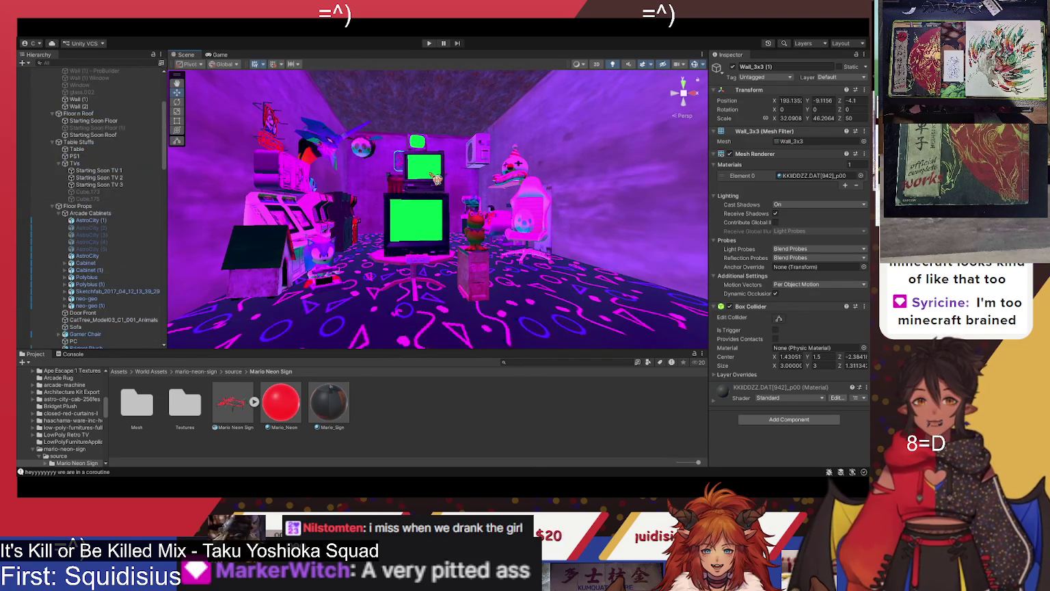
pyautogui.moveTo(452, 270)
pyautogui.mouseDown()
pyautogui.moveTo(477, 254)
pyautogui.moveTo(495, 272)
pyautogui.mouseUp()
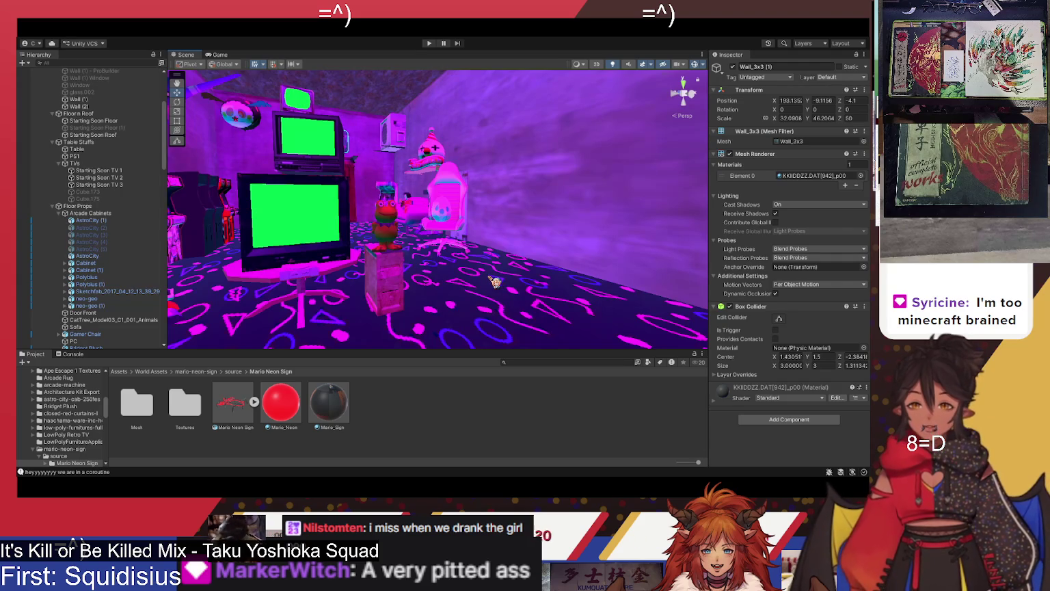
pyautogui.moveTo(465, 283)
pyautogui.mouseDown()
pyautogui.moveTo(621, 261)
pyautogui.moveTo(279, 212)
pyautogui.moveTo(279, 229)
pyautogui.mouseUp()
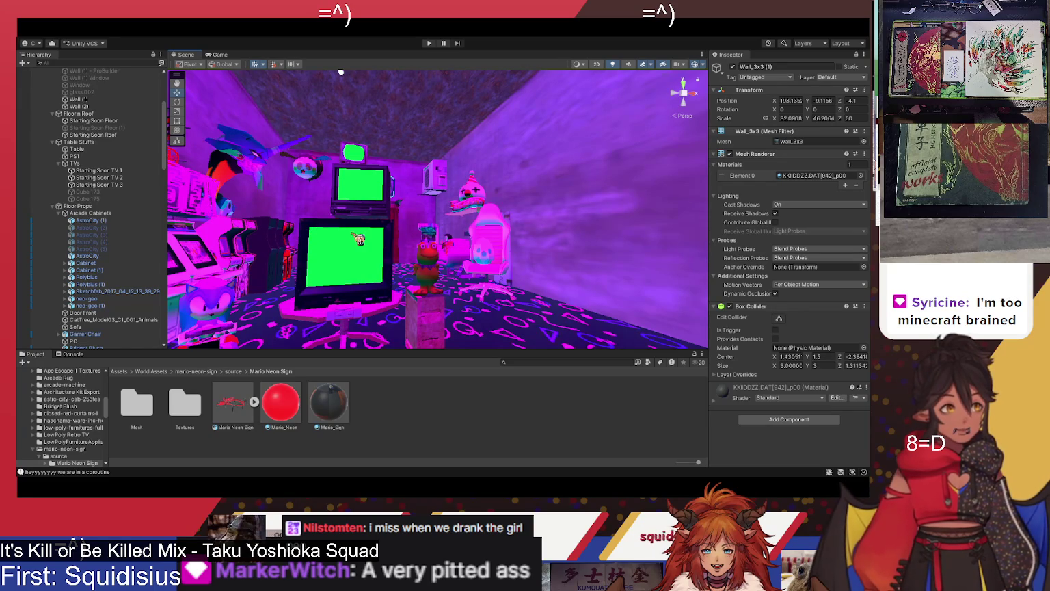
pyautogui.moveTo(340, 71)
pyautogui.mouseDown()
pyautogui.moveTo(492, 262)
pyautogui.moveTo(451, 263)
pyautogui.moveTo(529, 266)
pyautogui.mouseUp()
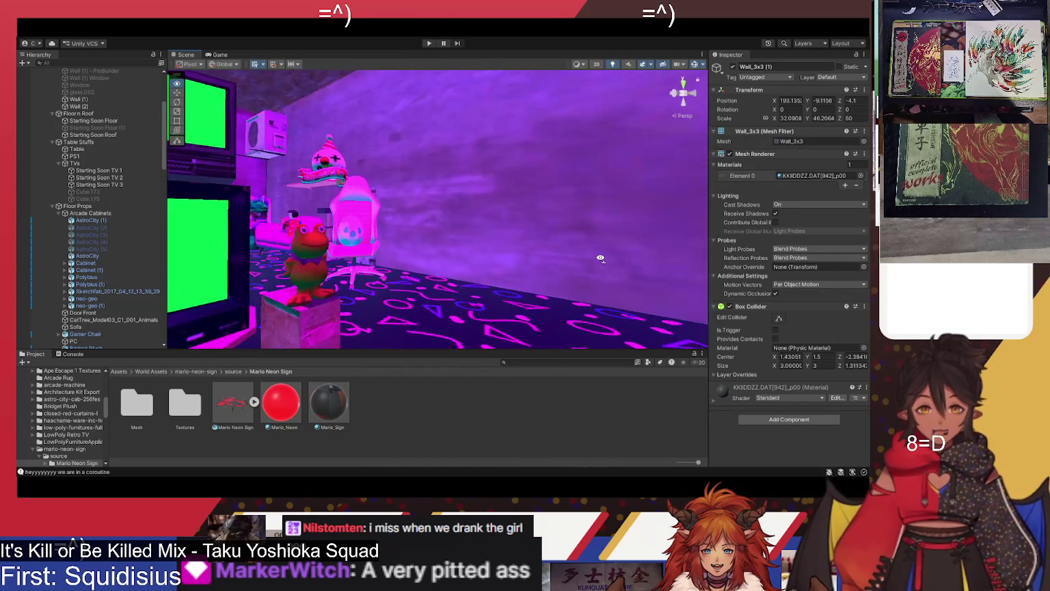
pyautogui.moveTo(422, 256); pyautogui.dragTo(658, 259)
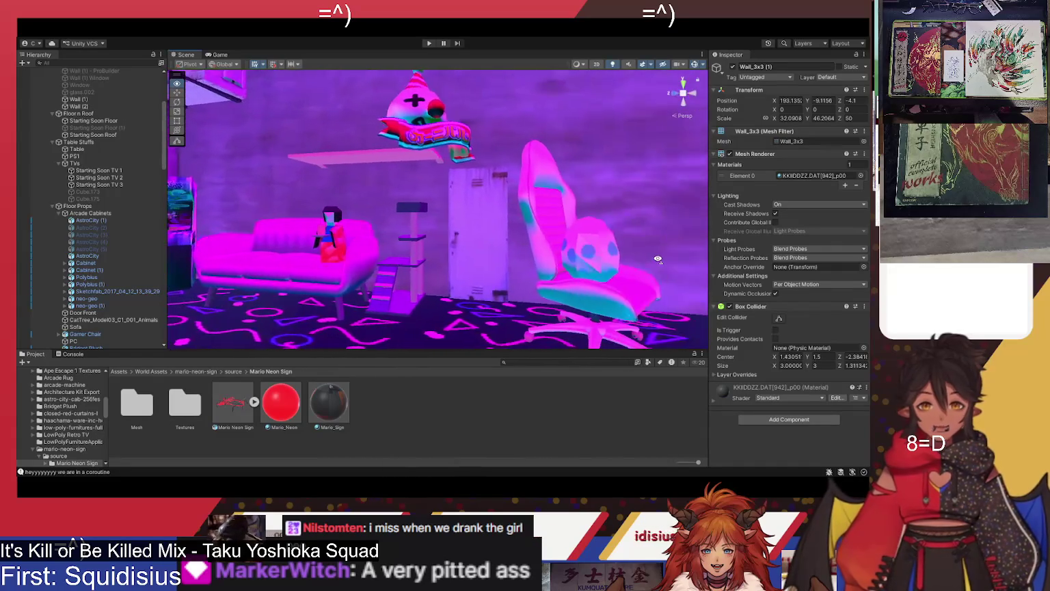
pyautogui.moveTo(477, 261); pyautogui.dragTo(479, 251)
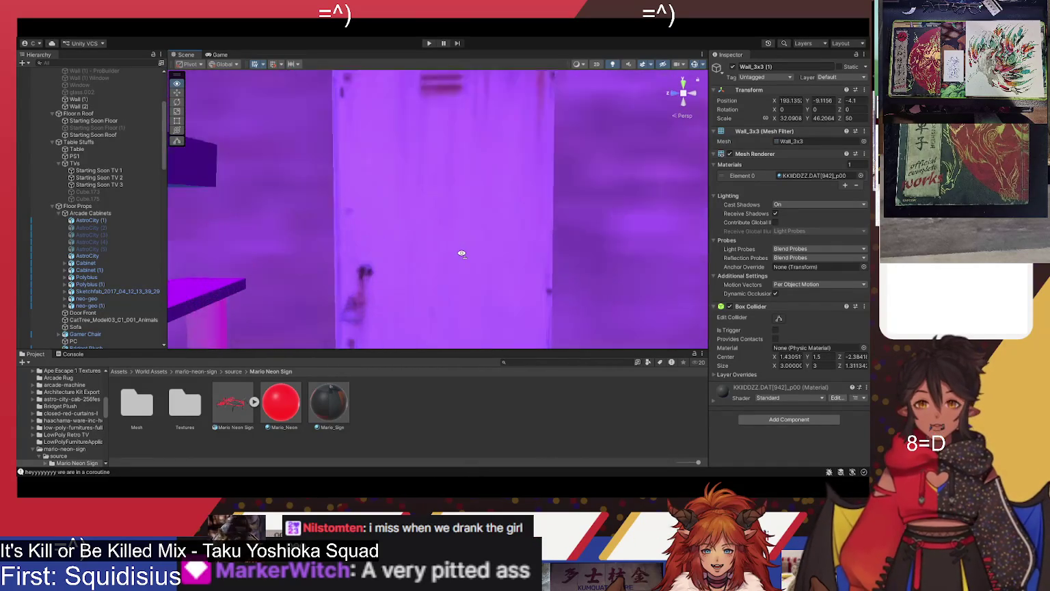
# Fly into the open area to the pink cube with green TVs, then back through the door along the lit hallway.
pyautogui.press('w')
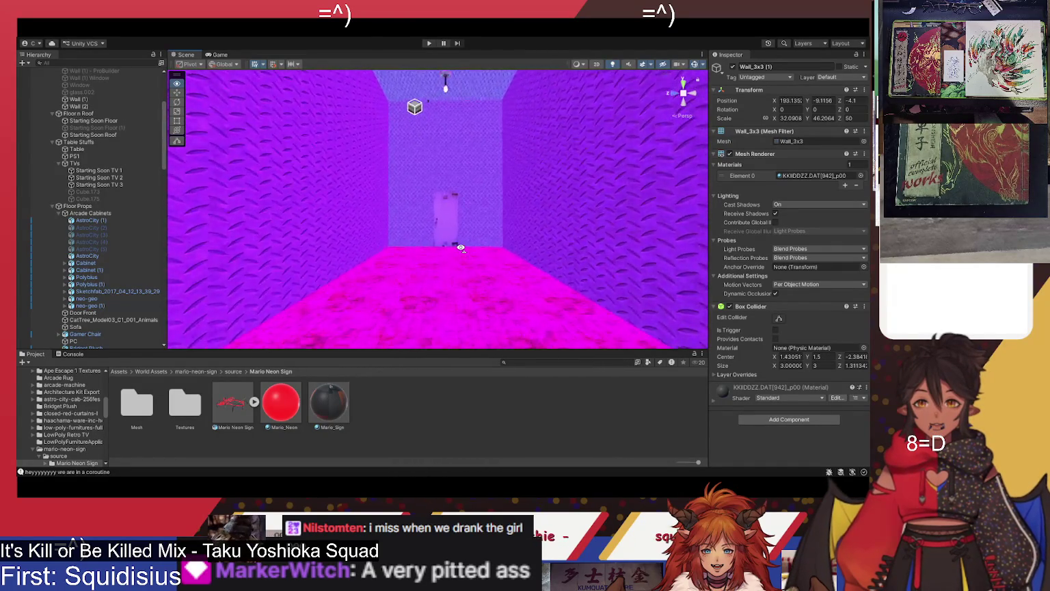
pyautogui.moveTo(469, 254)
pyautogui.mouseDown()
pyautogui.moveTo(482, 251)
pyautogui.moveTo(444, 263)
pyautogui.moveTo(268, 252)
pyautogui.moveTo(230, 235)
pyautogui.moveTo(234, 225)
pyautogui.moveTo(445, 207)
pyautogui.mouseUp()
pyautogui.press('w')
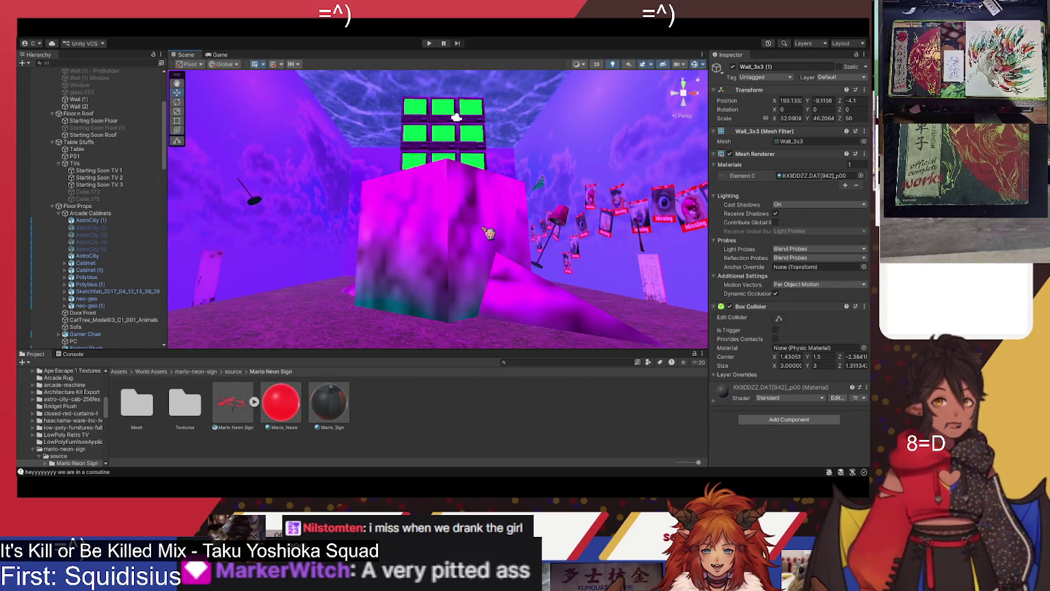
pyautogui.moveTo(458, 246)
pyautogui.mouseDown()
pyautogui.moveTo(446, 216)
pyautogui.moveTo(433, 234)
pyautogui.moveTo(445, 247)
pyautogui.mouseUp()
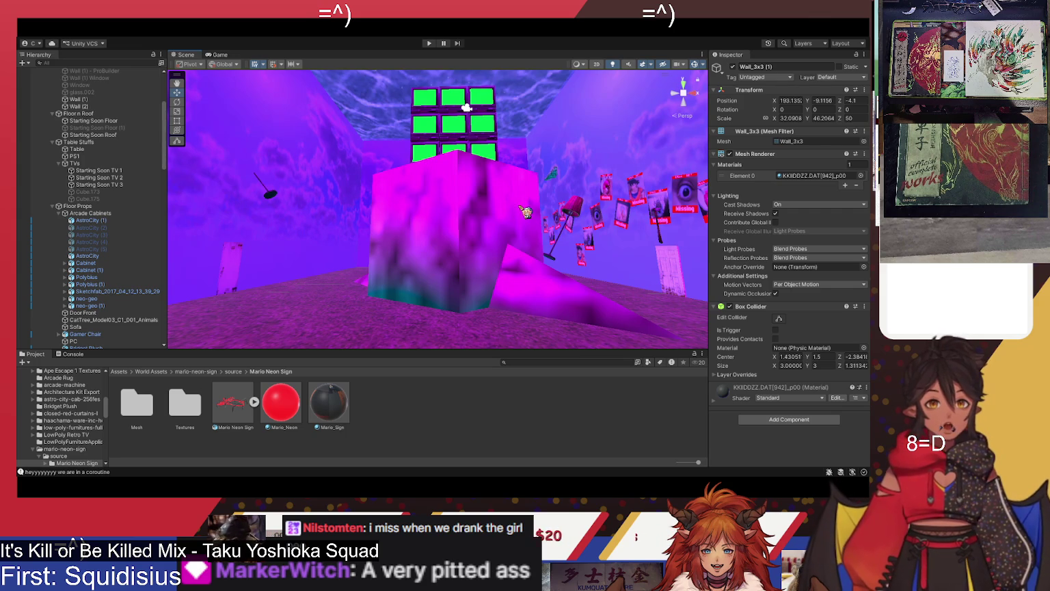
pyautogui.moveTo(524, 213)
pyautogui.mouseDown()
pyautogui.moveTo(487, 223)
pyautogui.moveTo(526, 204)
pyautogui.moveTo(545, 221)
pyautogui.moveTo(446, 263)
pyautogui.moveTo(624, 272)
pyautogui.moveTo(607, 273)
pyautogui.moveTo(616, 264)
pyautogui.mouseUp()
pyautogui.moveTo(605, 236); pyautogui.dragTo(500, 268)
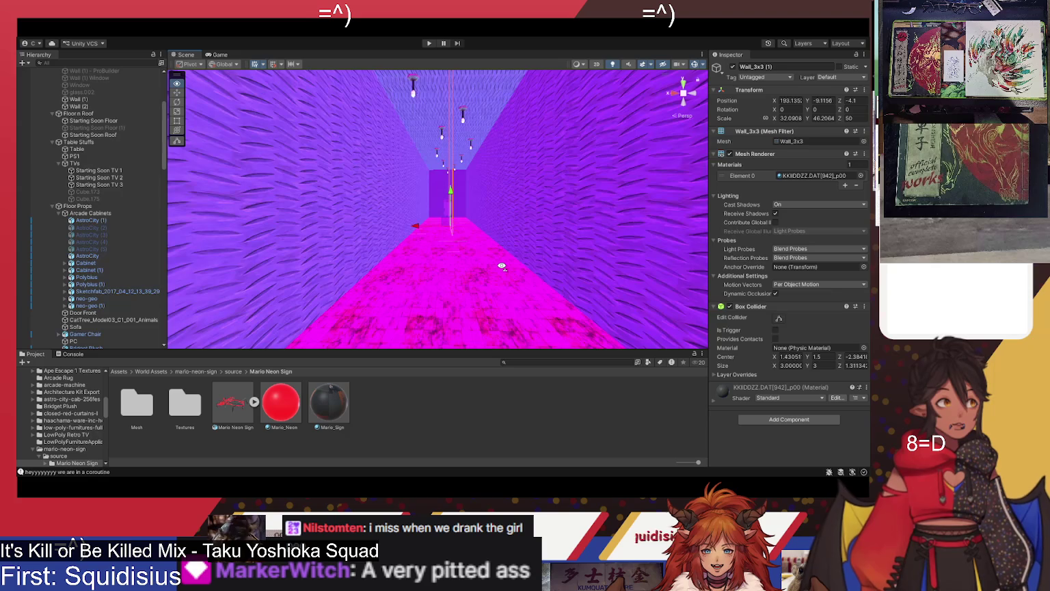
pyautogui.moveTo(501, 266); pyautogui.dragTo(502, 267)
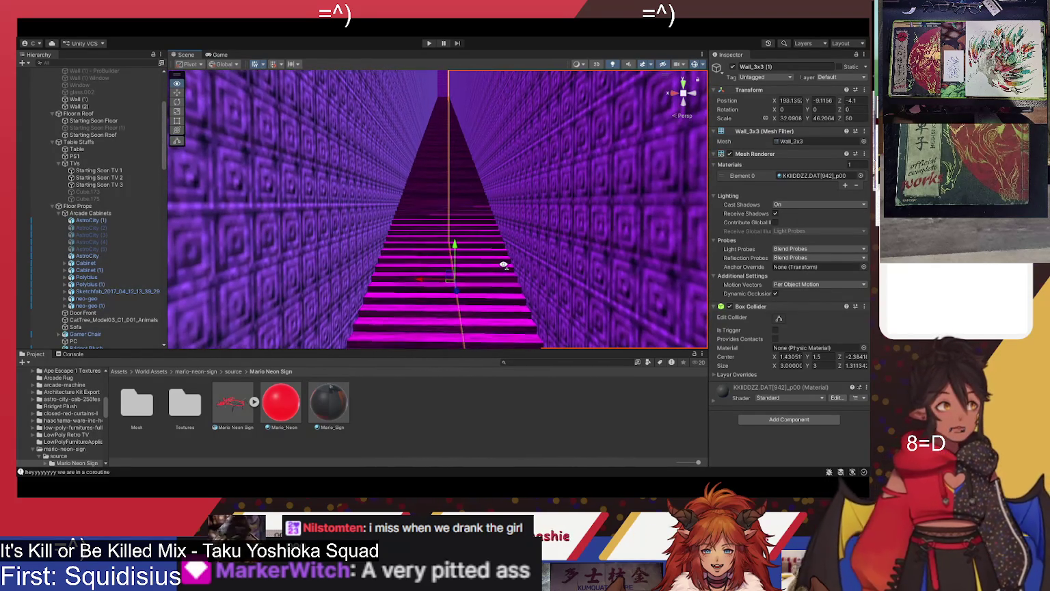
# Select stairs hallway wall Wall_3x3 (4) and orbit to inspect the stairs and surrounding walls.
pyautogui.moveTo(491, 211); pyautogui.dragTo(481, 176)
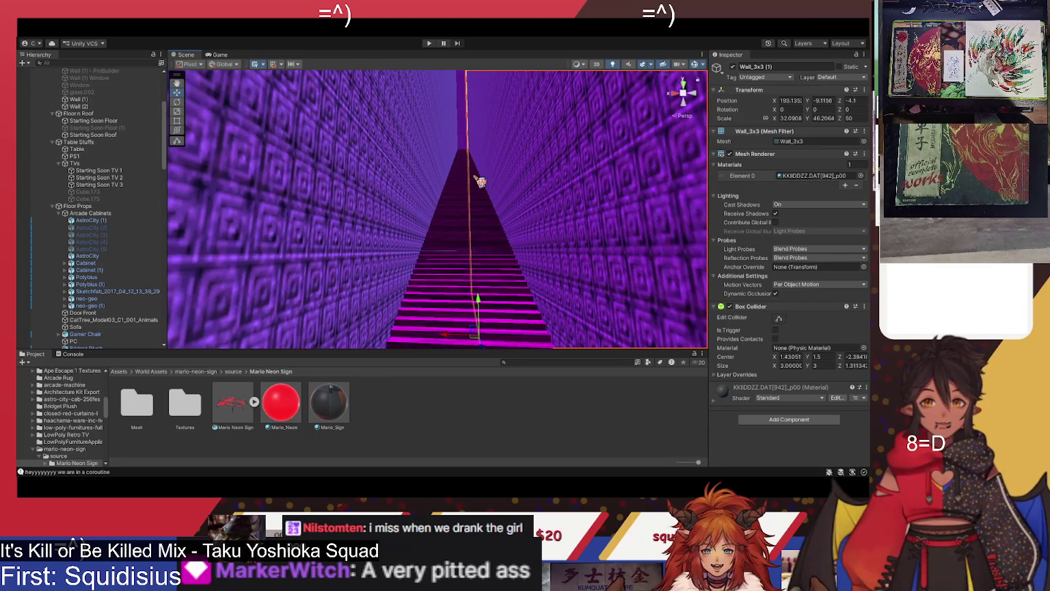
pyautogui.click(471, 135)
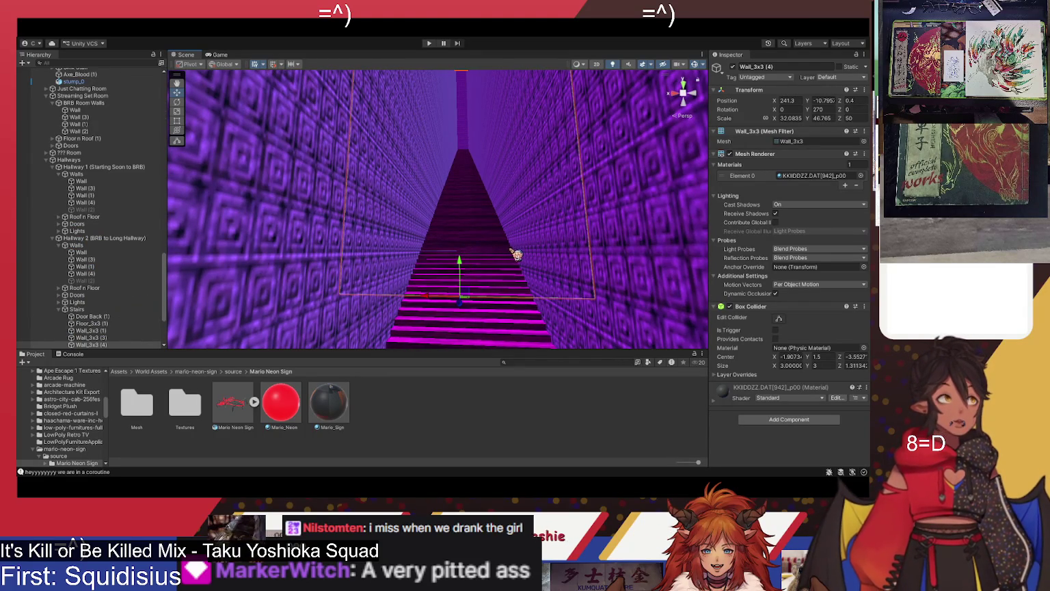
pyautogui.moveTo(512, 258)
pyautogui.mouseDown()
pyautogui.moveTo(518, 265)
pyautogui.moveTo(514, 214)
pyautogui.mouseUp()
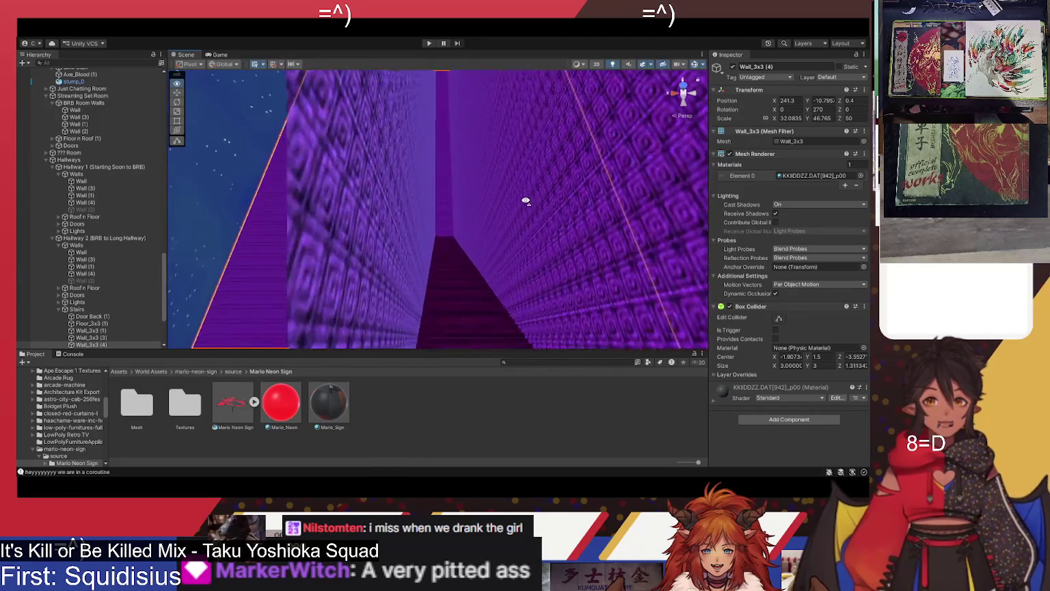
pyautogui.moveTo(513, 235)
pyautogui.mouseDown()
pyautogui.moveTo(458, 248)
pyautogui.moveTo(627, 298)
pyautogui.mouseUp()
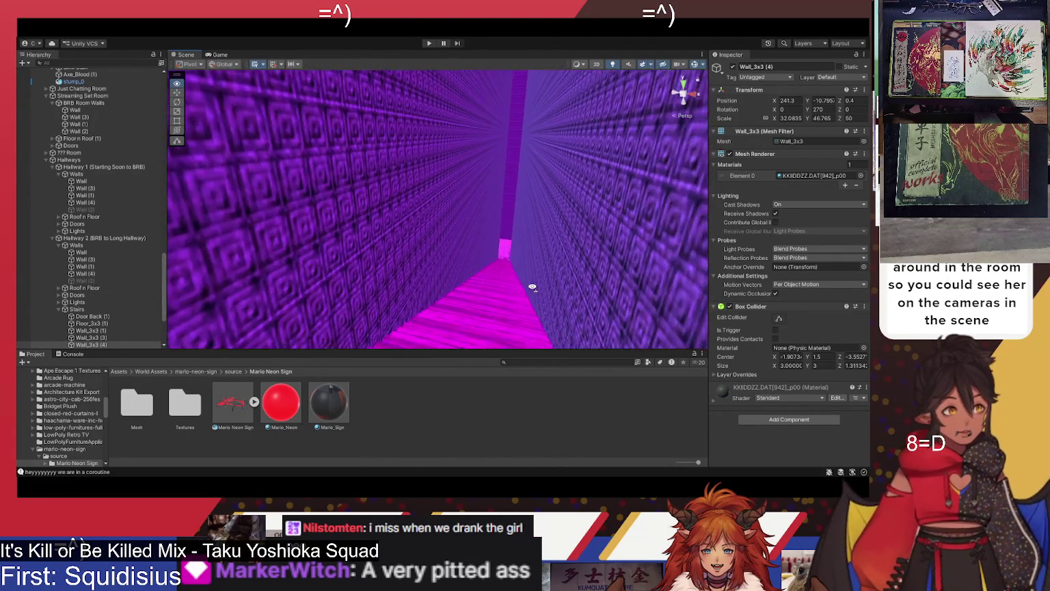
pyautogui.moveTo(562, 291); pyautogui.dragTo(564, 272)
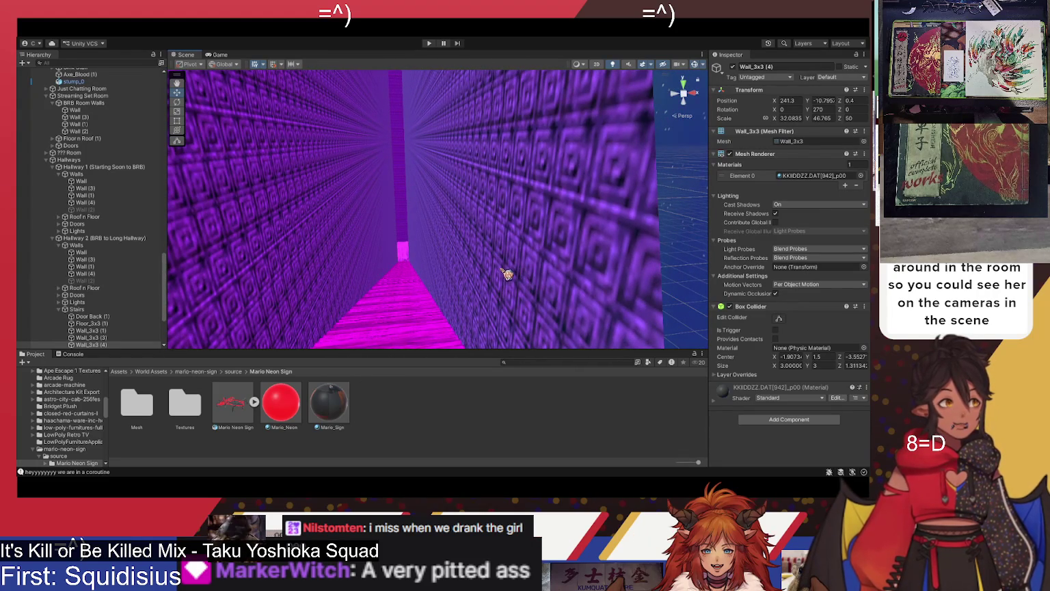
pyautogui.moveTo(510, 267)
pyautogui.mouseDown()
pyautogui.moveTo(520, 268)
pyautogui.moveTo(483, 263)
pyautogui.moveTo(486, 286)
pyautogui.moveTo(476, 216)
pyautogui.moveTo(518, 217)
pyautogui.mouseUp()
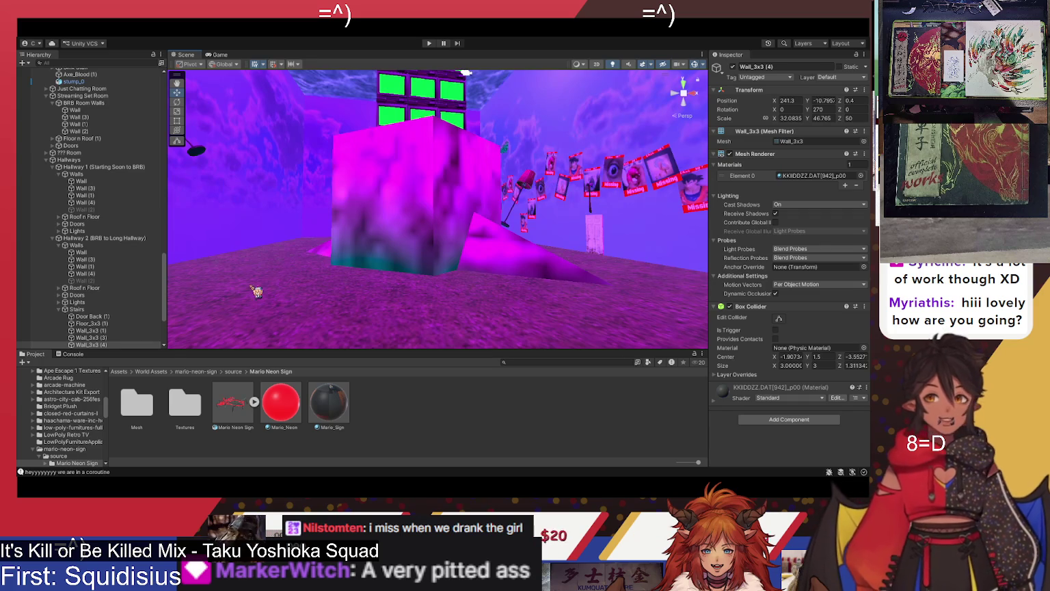
# Drag the DUSK avatar prefab from the top-level Assets folder onto the purple floor near the pink door.
pyautogui.click(120, 373)
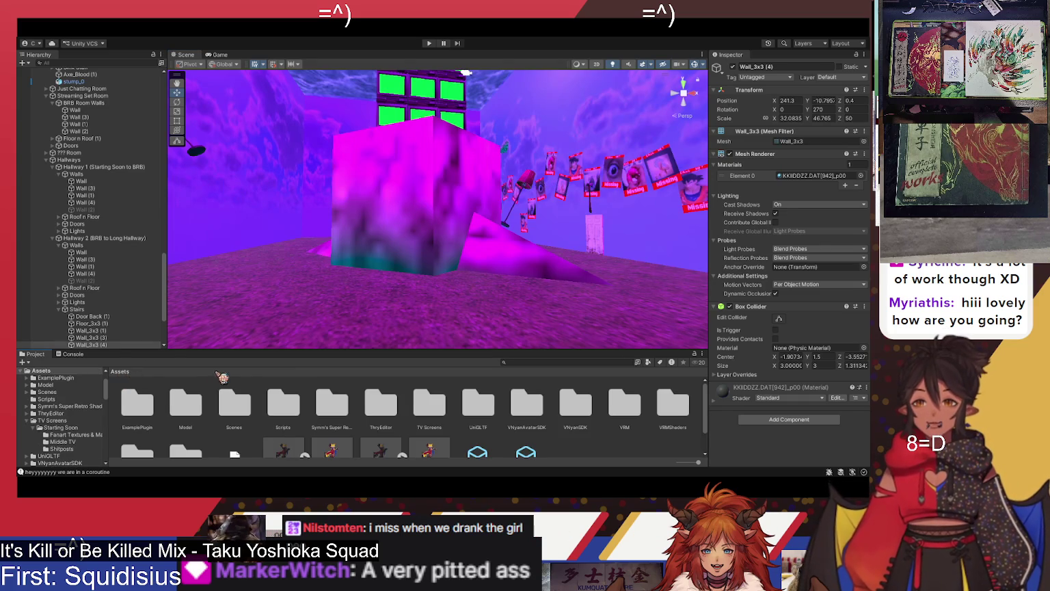
pyautogui.scroll(-1, 301, 419)
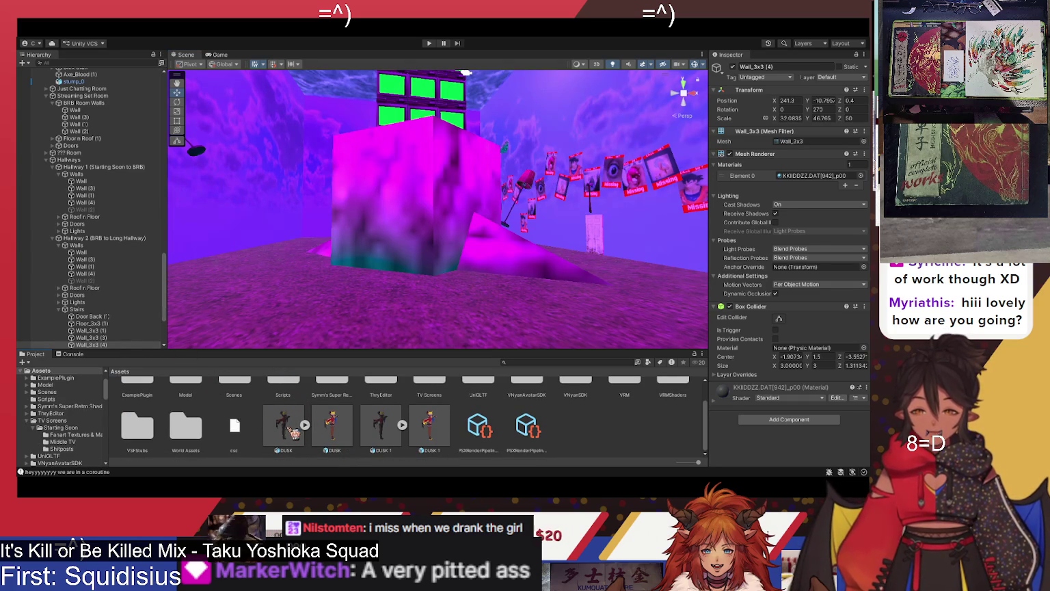
pyautogui.moveTo(332, 425)
pyautogui.mouseDown()
pyautogui.moveTo(547, 305)
pyautogui.moveTo(499, 322)
pyautogui.moveTo(520, 366)
pyautogui.moveTo(541, 372)
pyautogui.moveTo(487, 413)
pyautogui.moveTo(41, 369)
pyautogui.moveTo(868, 356)
pyautogui.moveTo(858, 334)
pyautogui.moveTo(851, 143)
pyautogui.mouseUp()
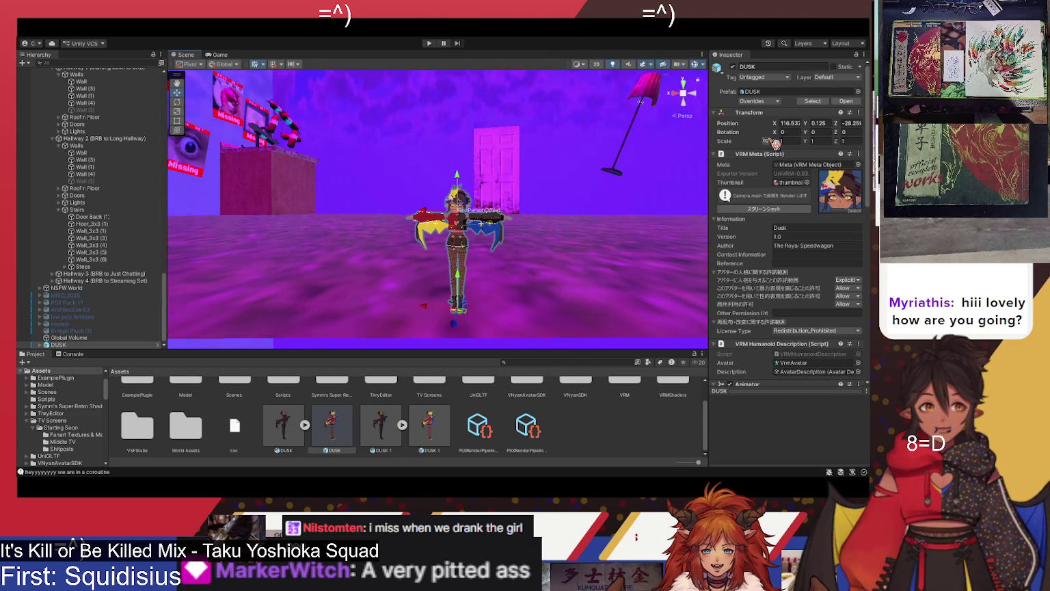
# Set DUSK's Transform scale to 5, check it from another angle, then deactivate the object.
pyautogui.click(799, 141)
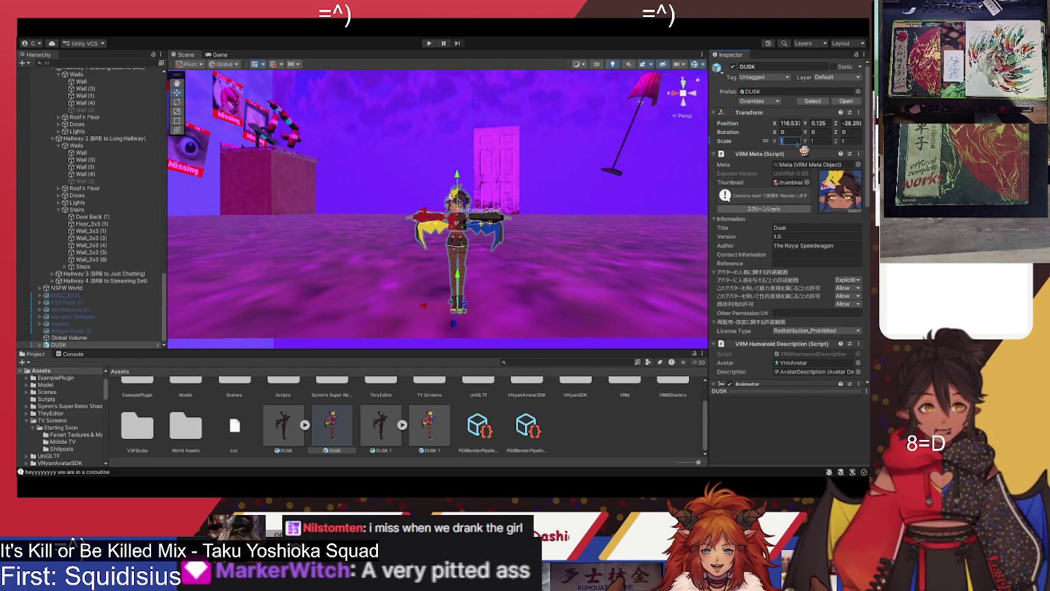
pyautogui.write('5')
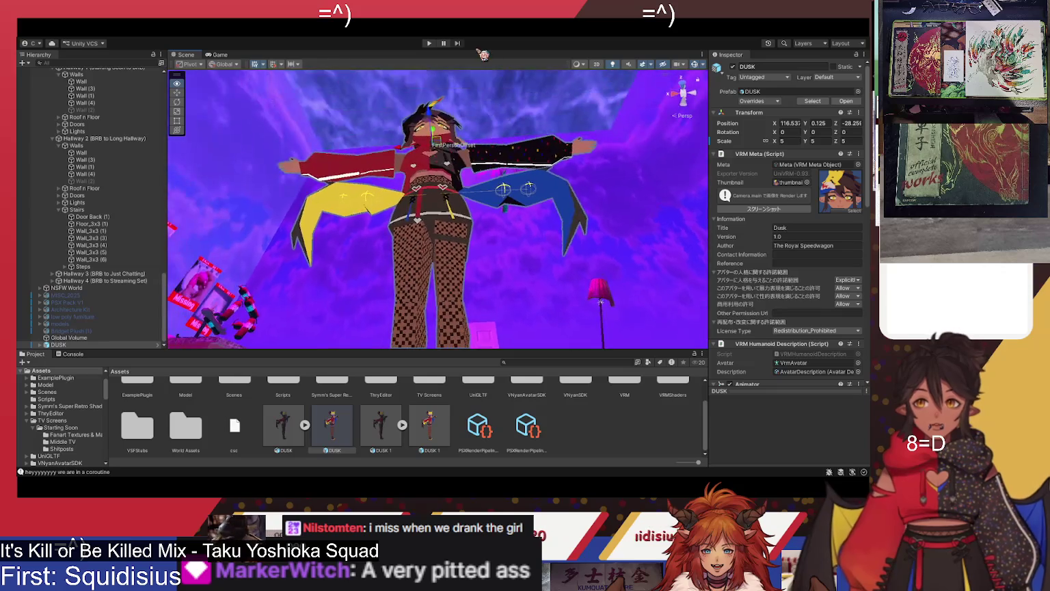
pyautogui.write('f')
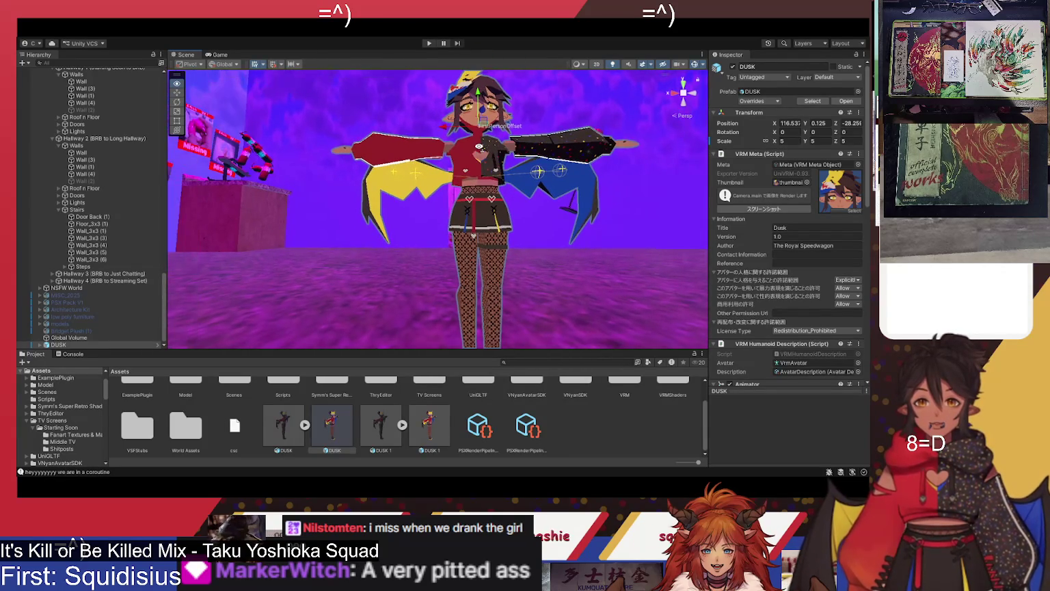
pyautogui.moveTo(438, 205); pyautogui.dragTo(383, 205)
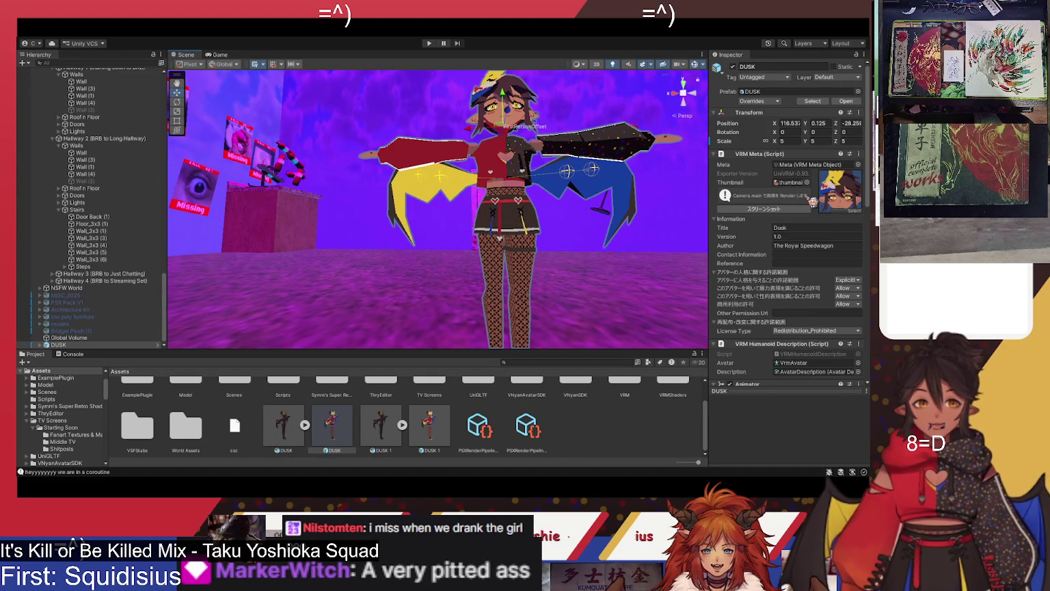
pyautogui.click(733, 66)
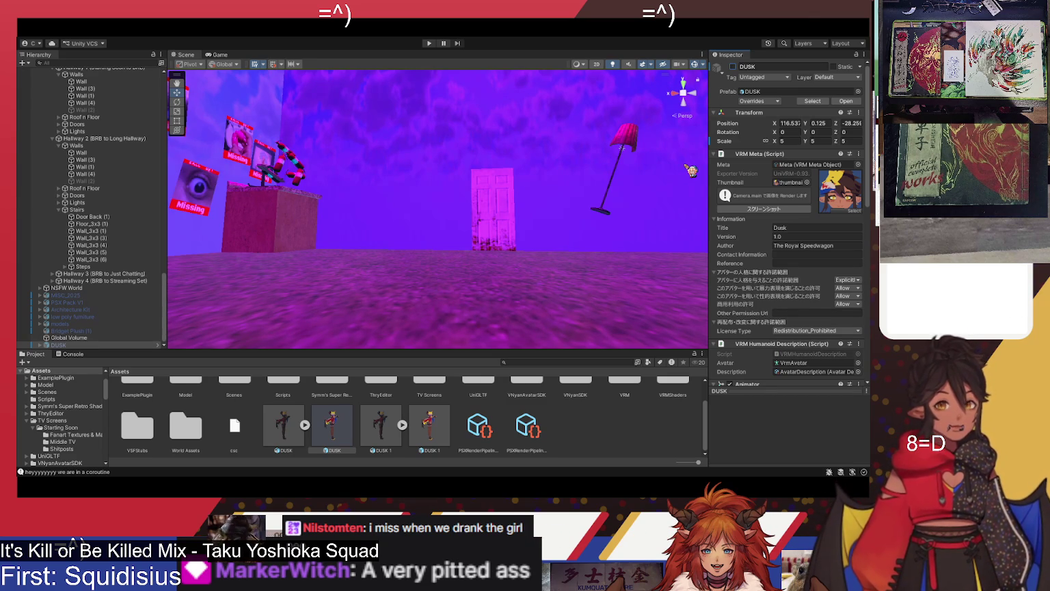
# Fly around the purple room from the Missing posters toward the door, checking the corner, floor and patterned wall.
pyautogui.moveTo(602, 178)
pyautogui.mouseDown()
pyautogui.moveTo(504, 179)
pyautogui.moveTo(467, 143)
pyautogui.moveTo(263, 207)
pyautogui.moveTo(460, 214)
pyautogui.moveTo(568, 187)
pyautogui.mouseUp()
pyautogui.moveTo(513, 220); pyautogui.dragTo(513, 211)
pyautogui.press('w')
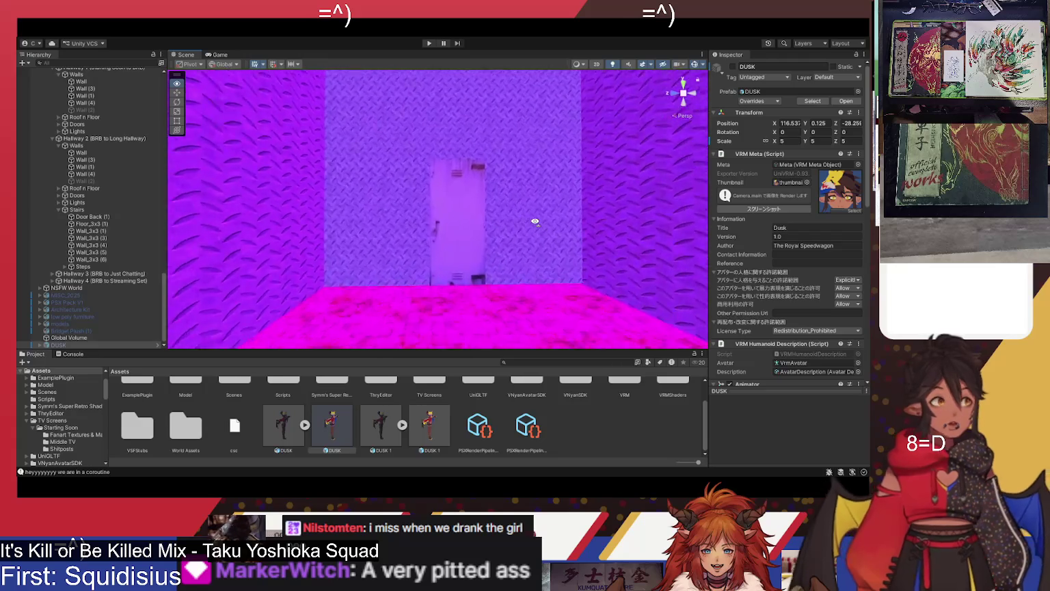
pyautogui.press('s')
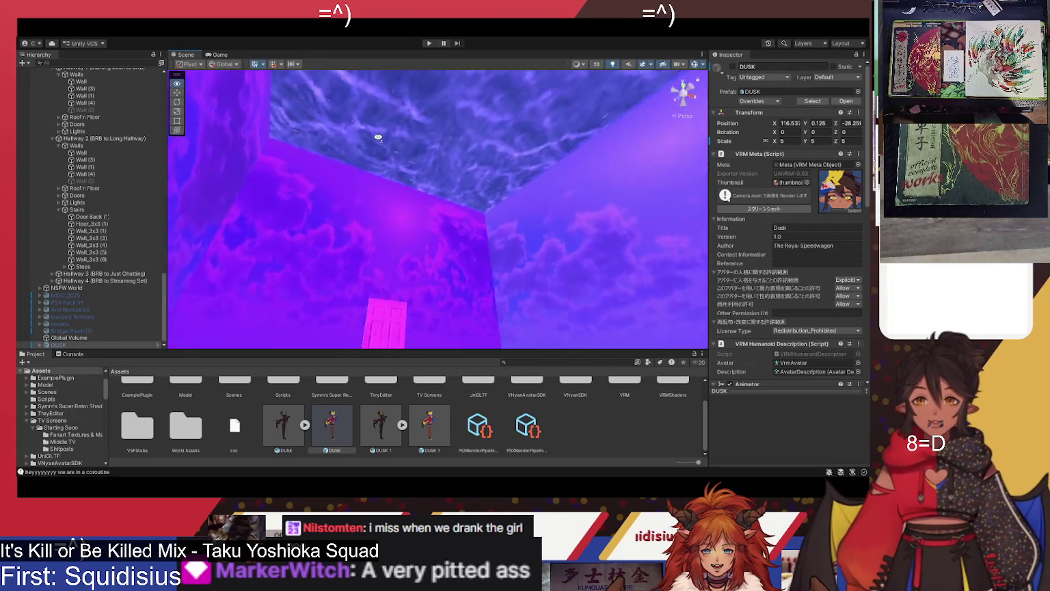
pyautogui.moveTo(550, 171)
pyautogui.mouseDown()
pyautogui.moveTo(616, 207)
pyautogui.moveTo(544, 230)
pyautogui.moveTo(250, 239)
pyautogui.mouseUp()
pyautogui.press('w')
pyautogui.press('s')
pyautogui.press('w')
pyautogui.moveTo(347, 240)
pyautogui.mouseDown()
pyautogui.moveTo(495, 227)
pyautogui.moveTo(455, 236)
pyautogui.moveTo(478, 236)
pyautogui.mouseUp()
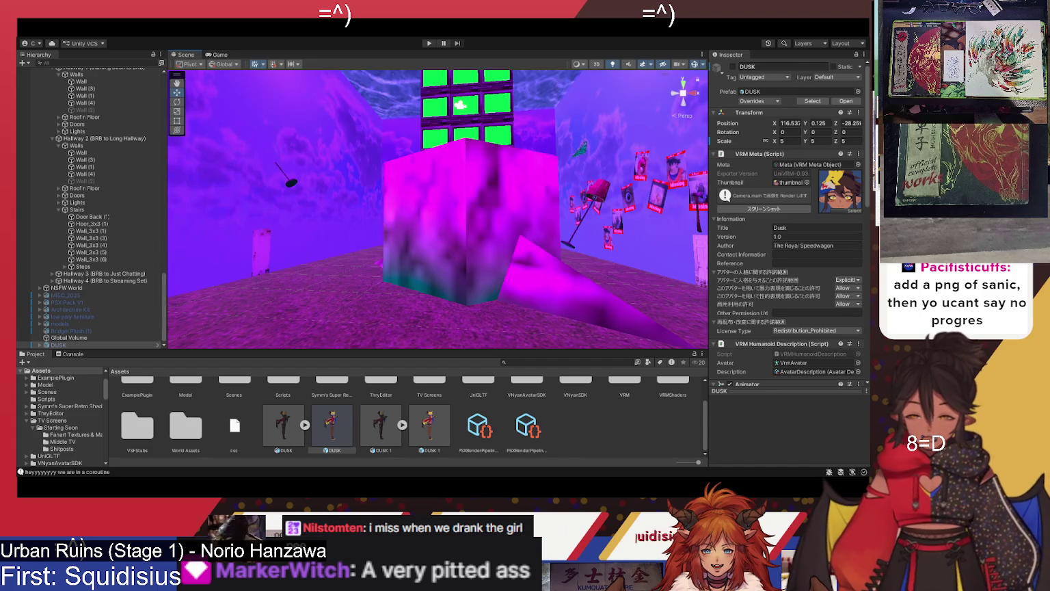
# Open the World Assets folder in the Project window.
pyautogui.click(188, 435)
pyautogui.doubleClick(189, 436)
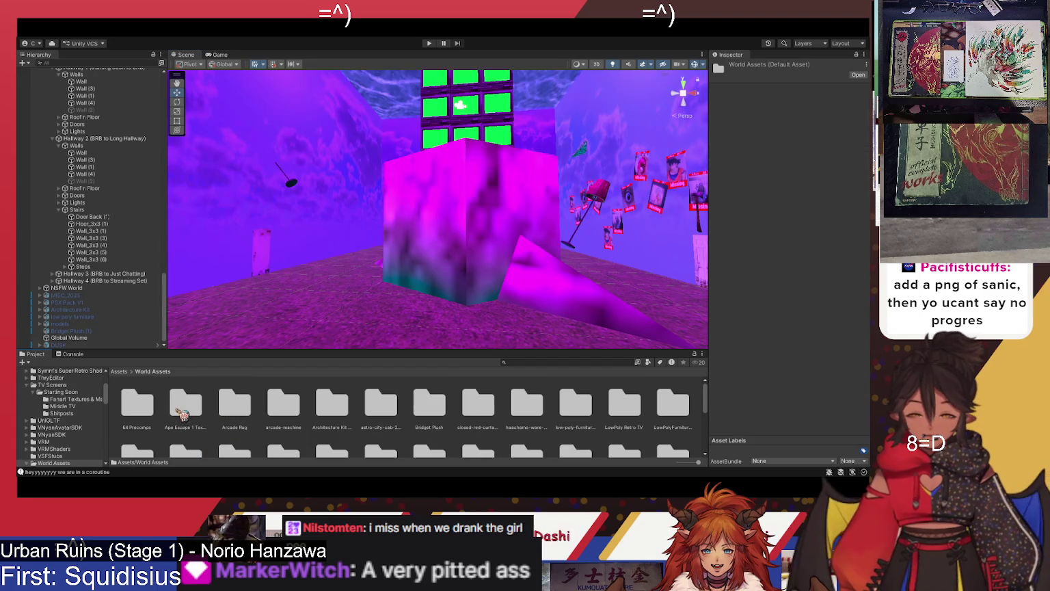
pyautogui.scroll(-5, 243, 385)
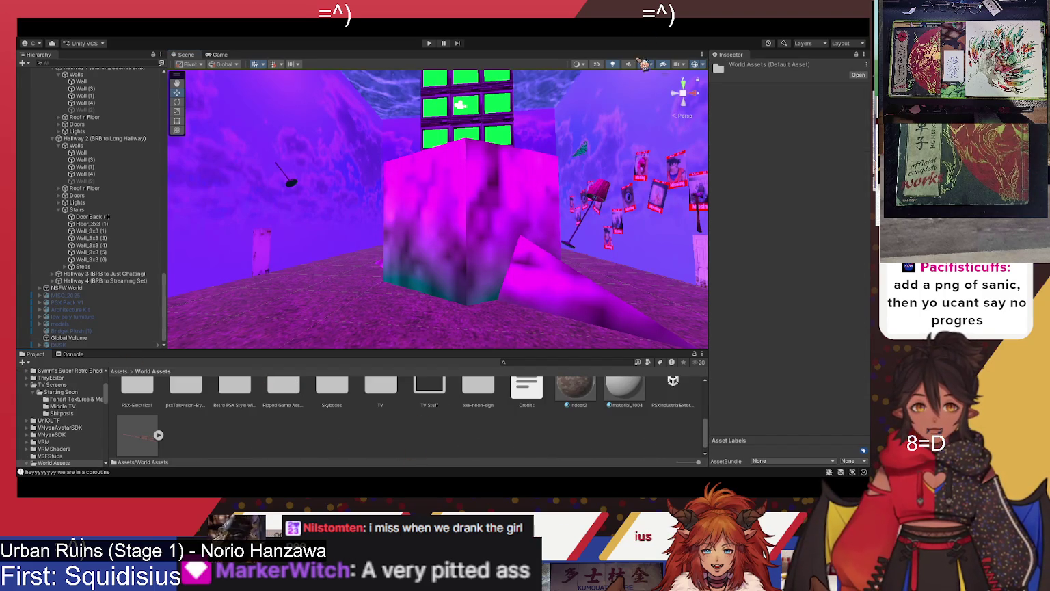
# Create a new folder named Sanic with Ctrl+Shift+N and open it.
pyautogui.hotkey('ctrl', 'shift', 'n')
pyautogui.write('SA')
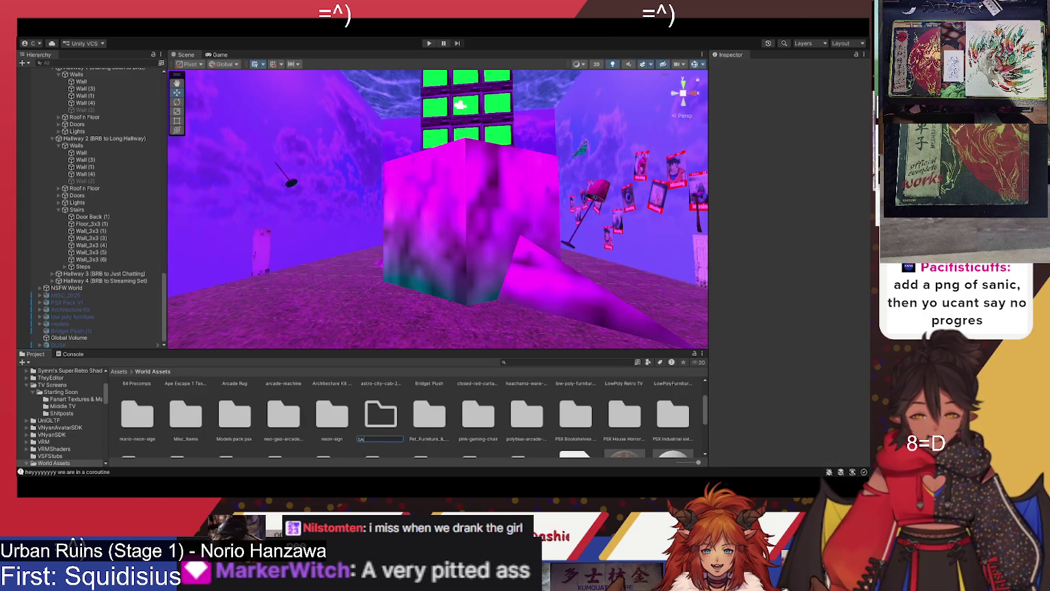
pyautogui.write('ic')
pyautogui.press('Return')
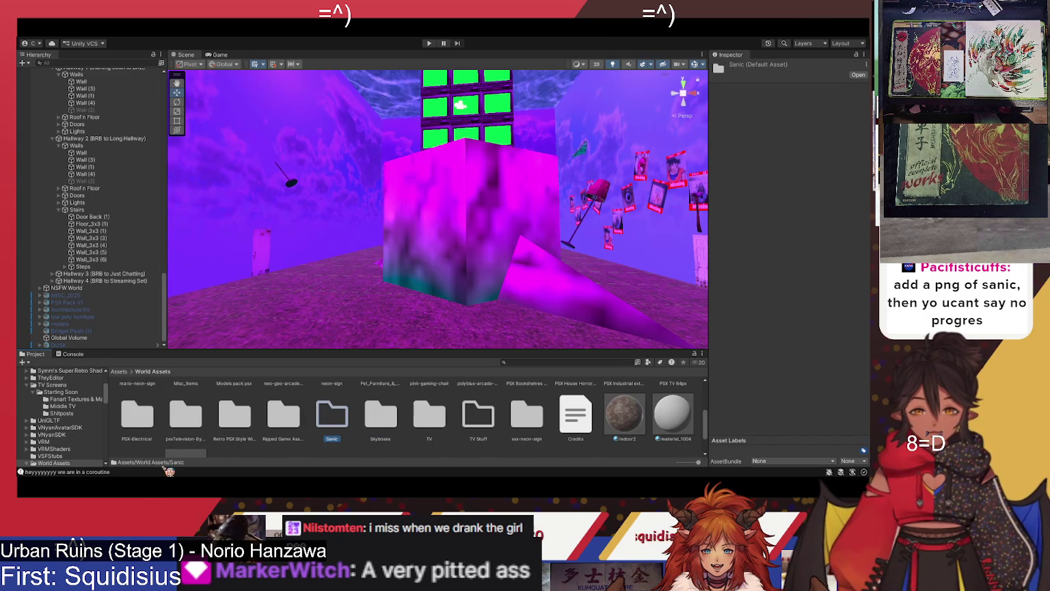
pyautogui.doubleClick(342, 414)
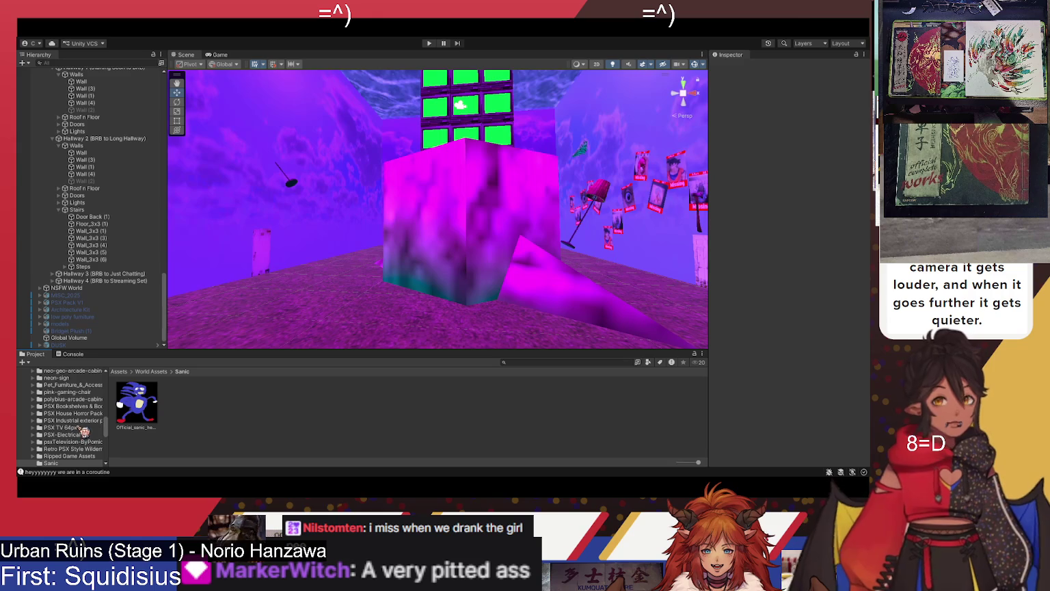
# Drag the Sanic PNG from the Sanic folder onto the magenta cube to texture it.
pyautogui.moveTo(455, 232); pyautogui.dragTo(456, 234)
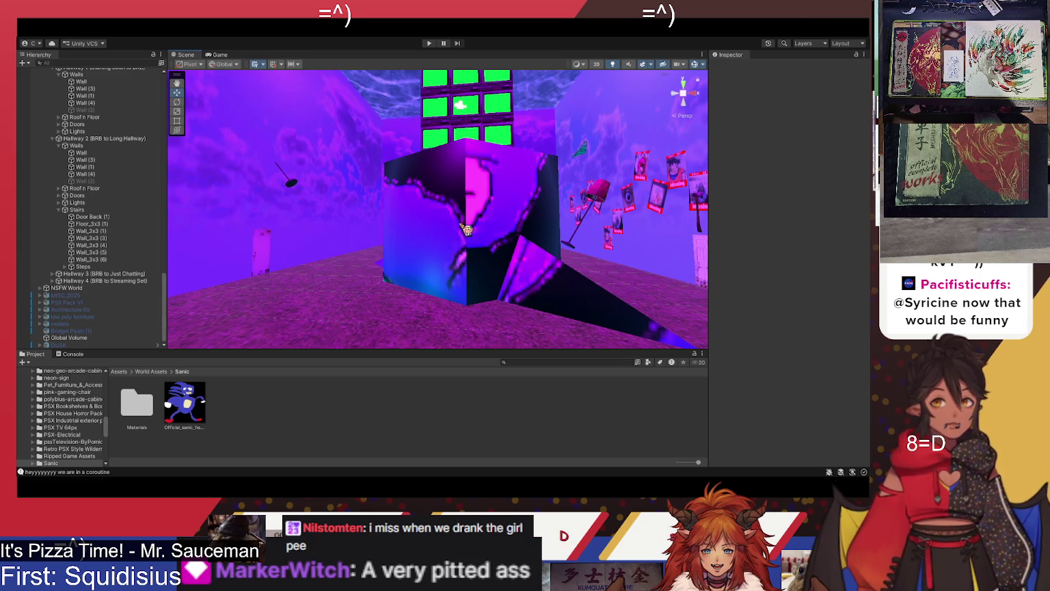
# Fly over to the purple wall and put the Sanic image on the centre Missing poster.
pyautogui.press('w')
pyautogui.press('w')
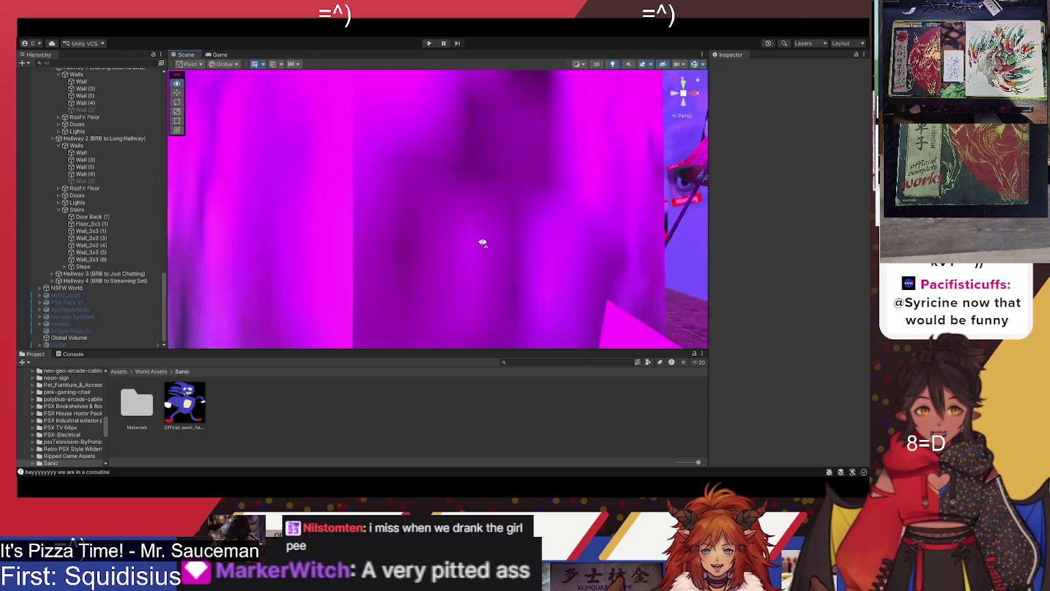
pyautogui.press('s')
pyautogui.press('w')
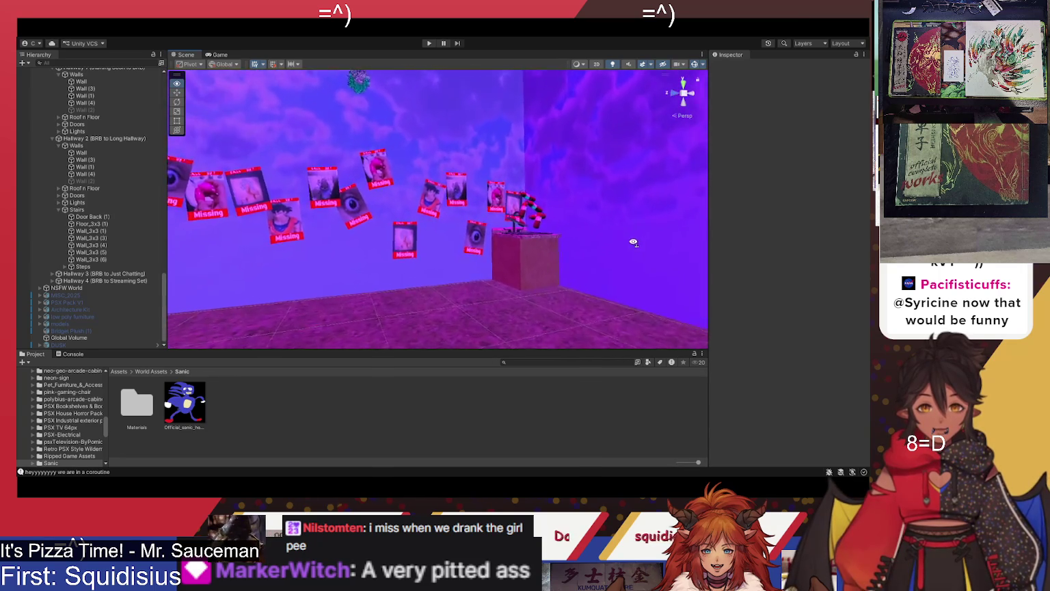
pyautogui.press('w')
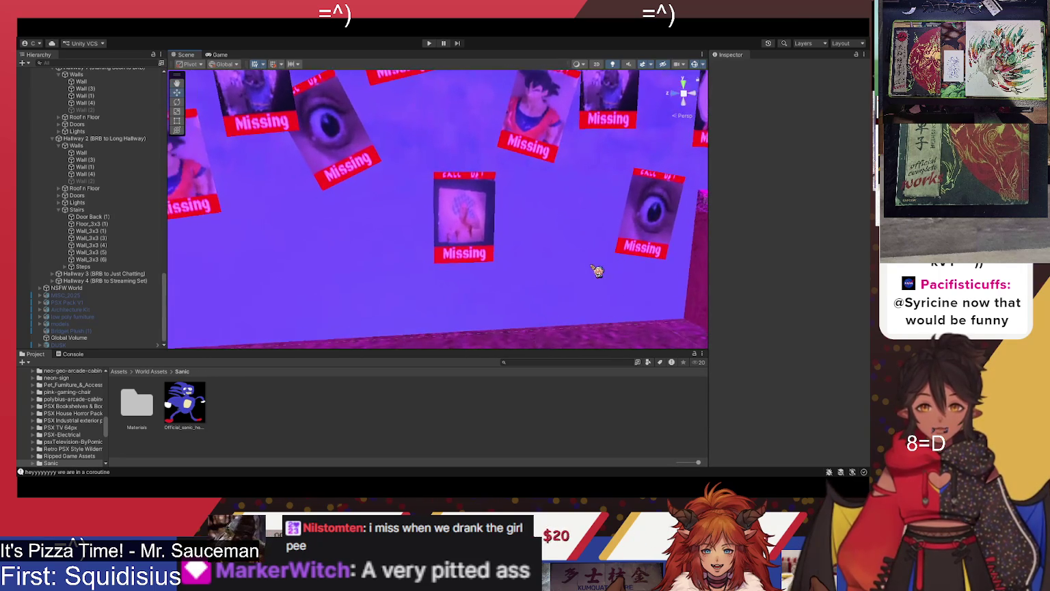
pyautogui.moveTo(184, 404); pyautogui.dragTo(410, 245)
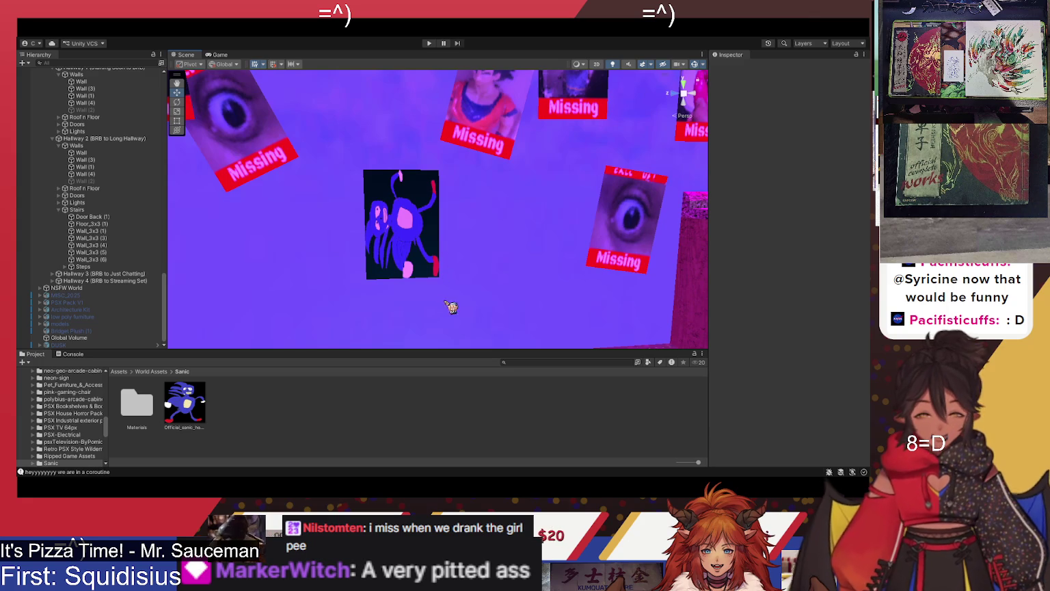
# Orbit the view down toward the magenta floor to inspect the Sanic poster among the others.
pyautogui.moveTo(483, 294); pyautogui.dragTo(443, 305)
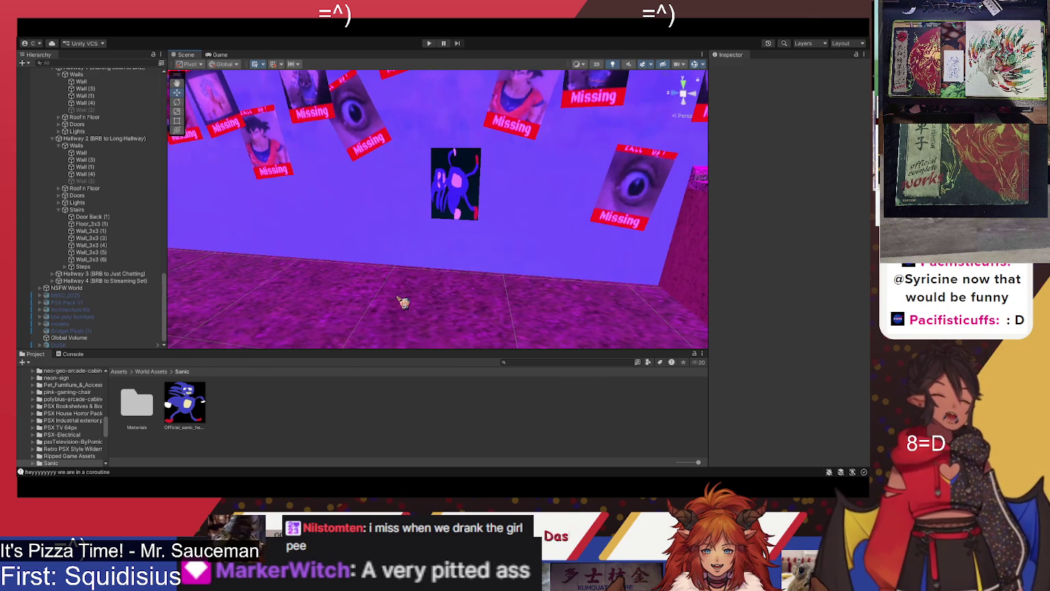
pyautogui.moveTo(506, 261)
pyautogui.mouseDown()
pyautogui.moveTo(520, 242)
pyautogui.moveTo(517, 216)
pyautogui.mouseUp()
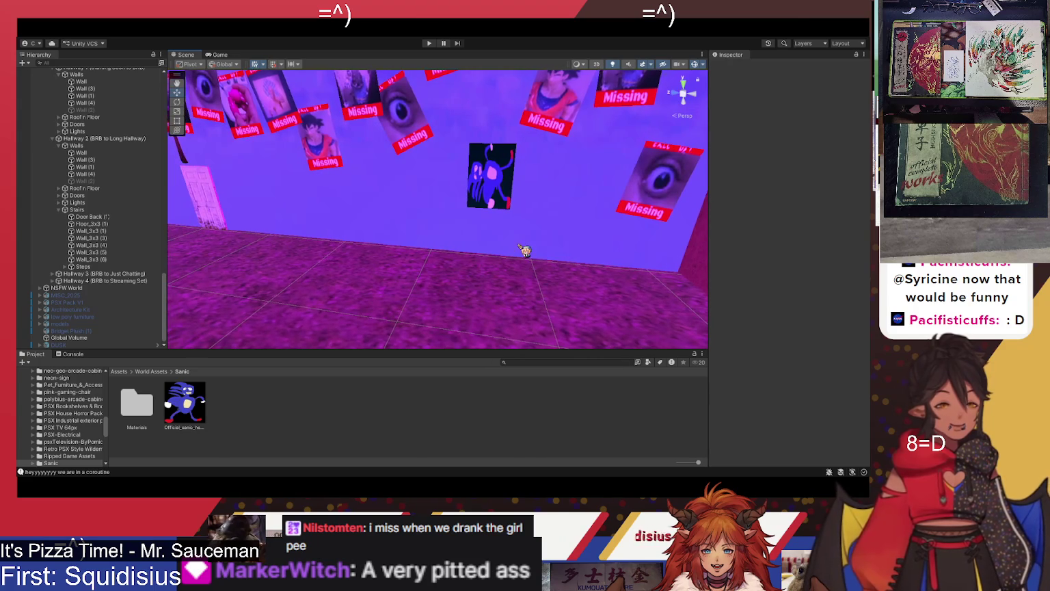